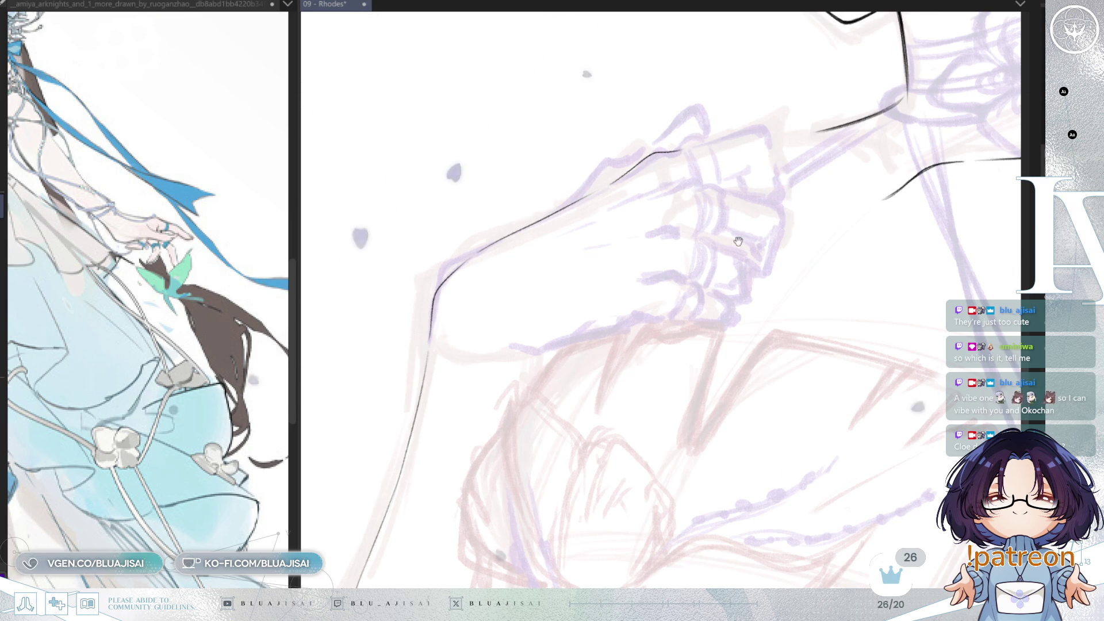
# Ink a black line extending along the back of the hand over the sketch.
pyautogui.press('-')
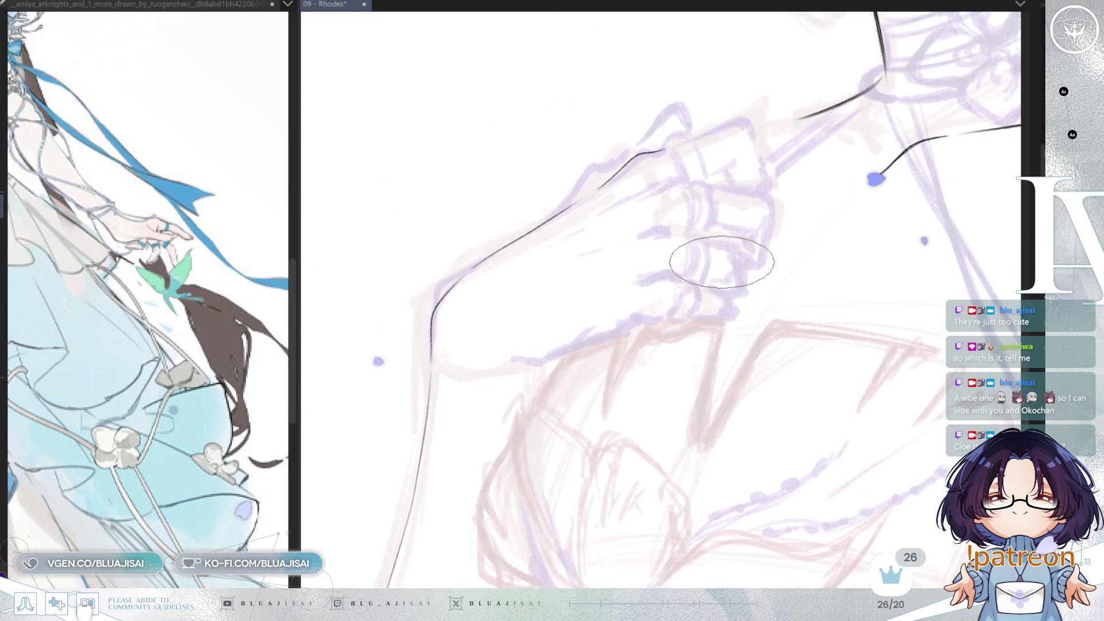
pyautogui.moveTo(723, 262); pyautogui.dragTo(658, 166)
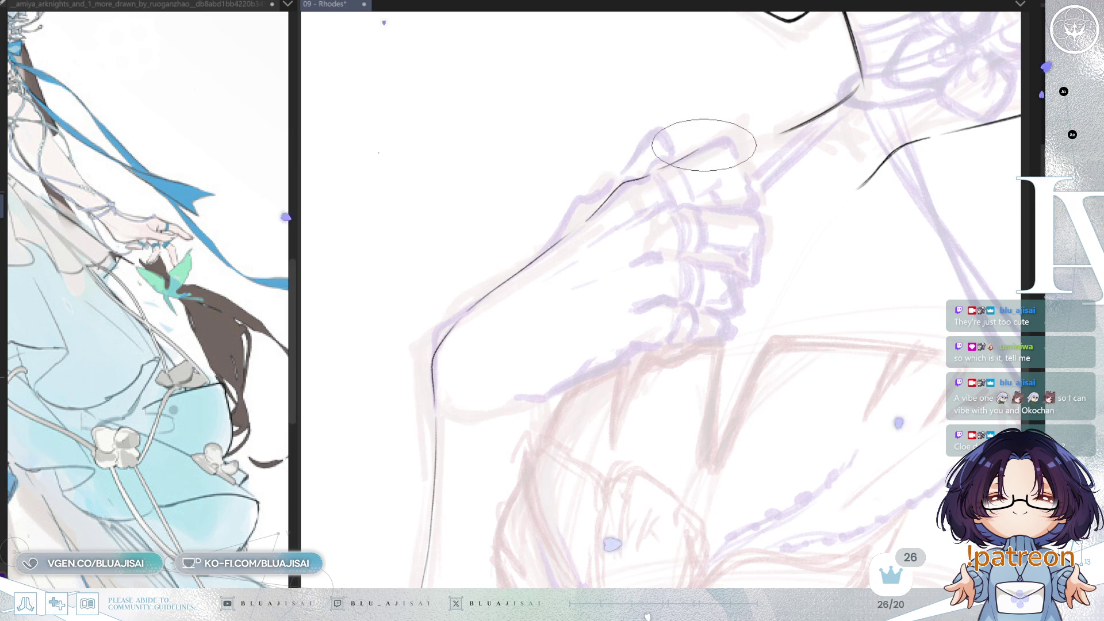
pyautogui.moveTo(661, 166); pyautogui.dragTo(724, 148)
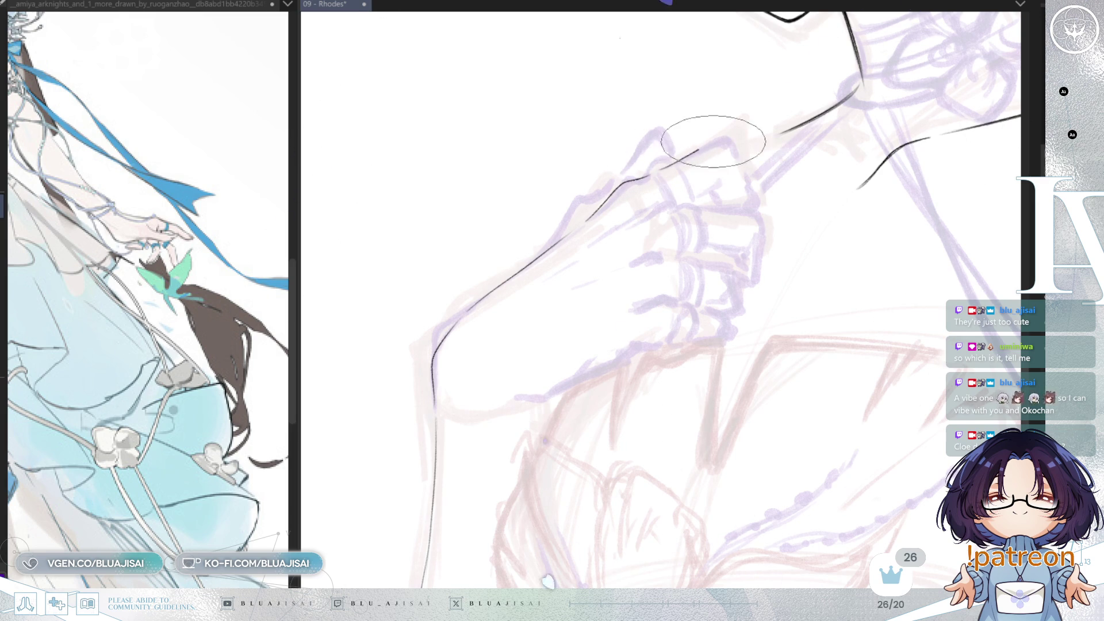
pyautogui.hotkey('ctrl', ']')
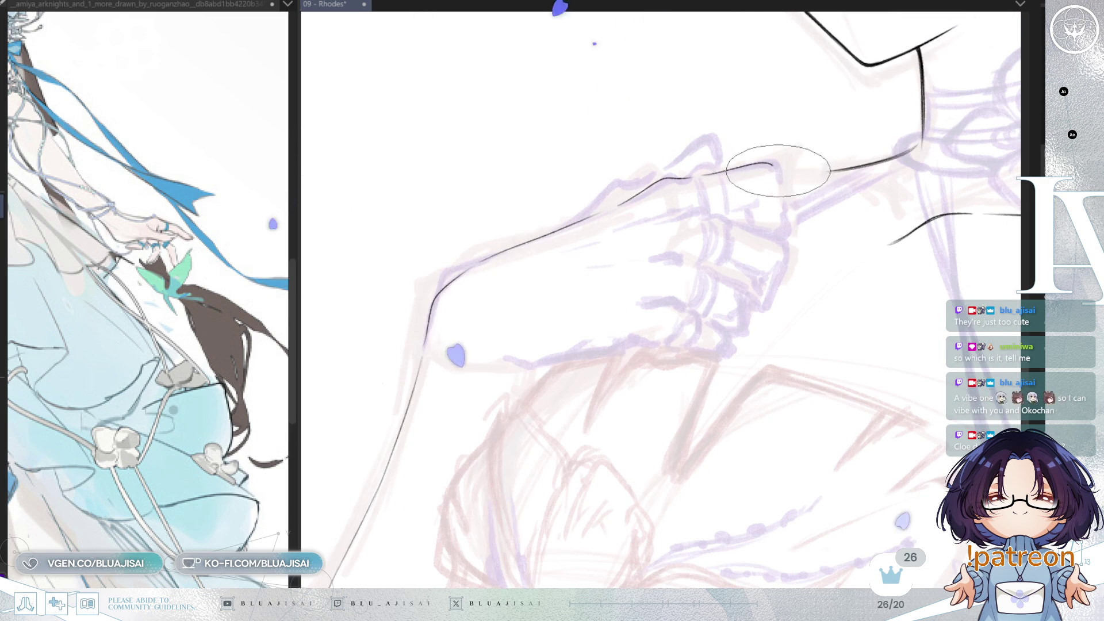
# Ink a downward-curving wrist line and a short line across the knuckles.
pyautogui.moveTo(776, 165); pyautogui.dragTo(784, 229)
pyautogui.press('Delete')
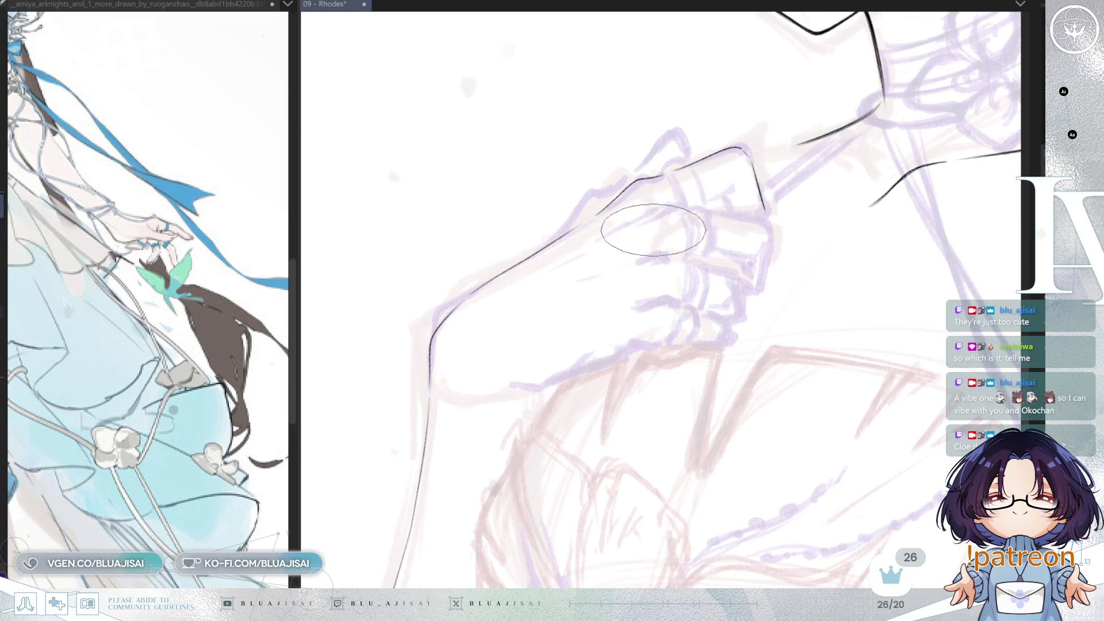
pyautogui.press('Delete')
pyautogui.moveTo(628, 211); pyautogui.dragTo(571, 252)
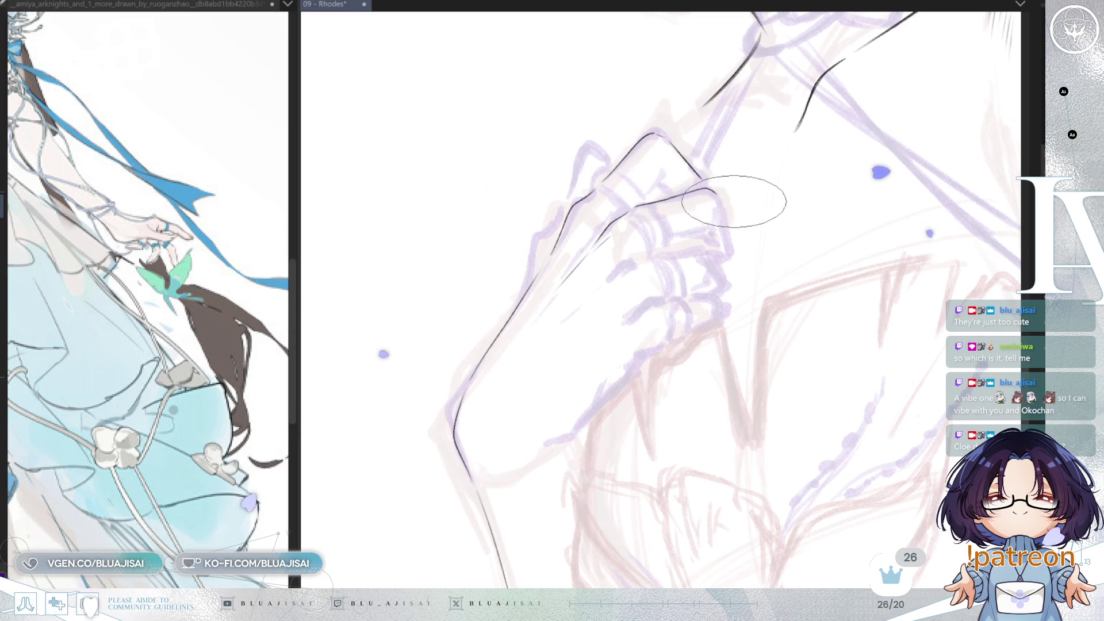
# Ink a black outline along the fist's curled fingers in the mirrored view.
pyautogui.press('h')
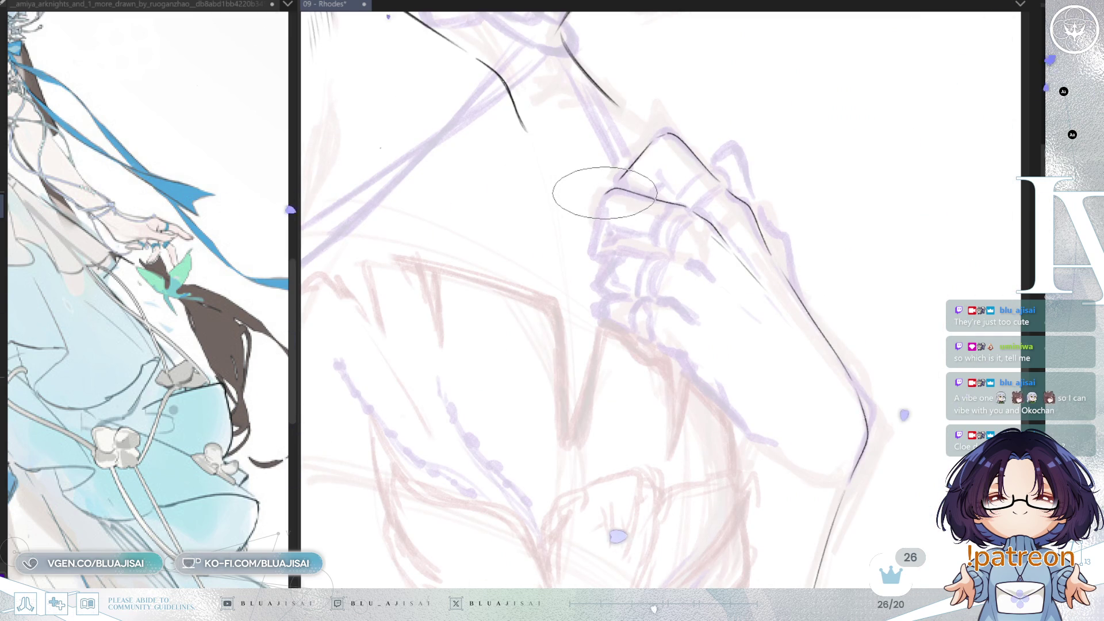
pyautogui.moveTo(593, 252); pyautogui.dragTo(606, 190)
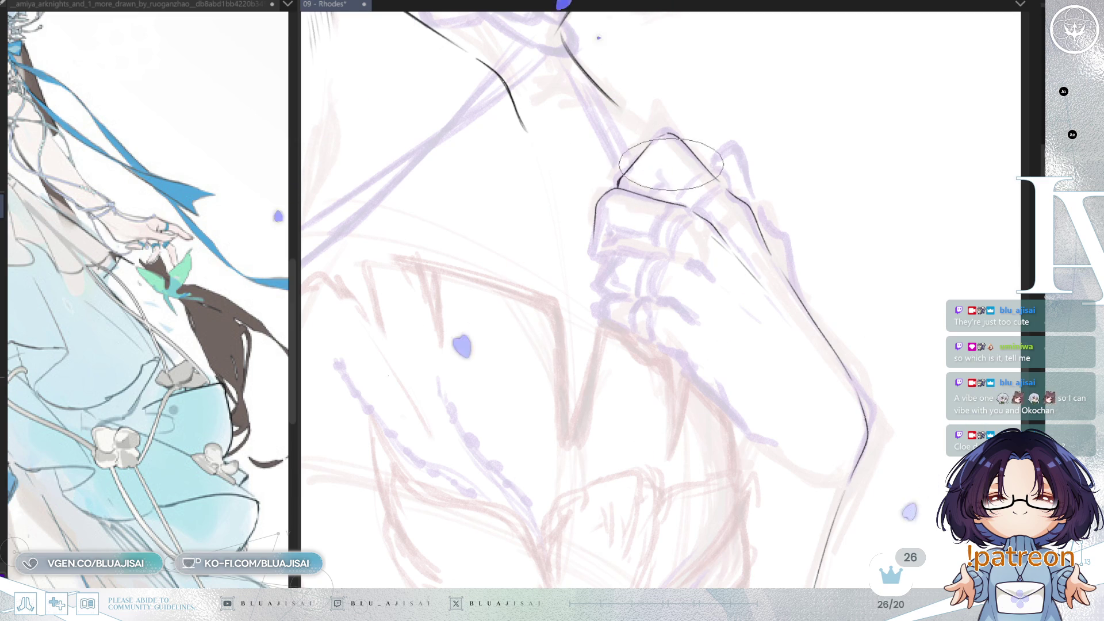
pyautogui.moveTo(618, 180); pyautogui.dragTo(738, 258)
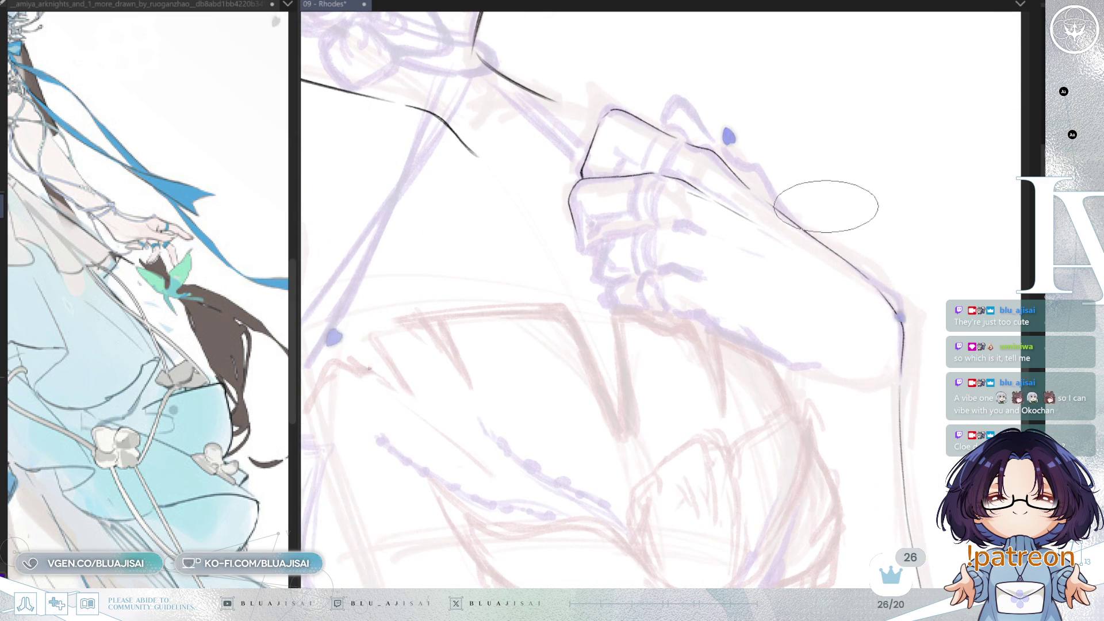
pyautogui.press('Delete')
pyautogui.press('Delete')
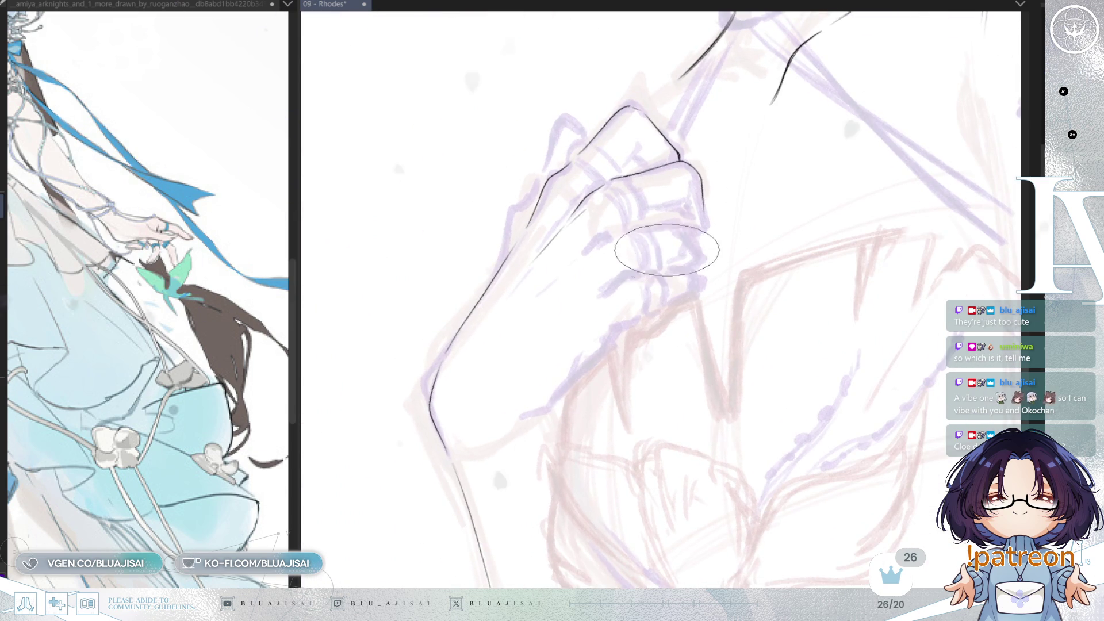
pyautogui.press('Delete')
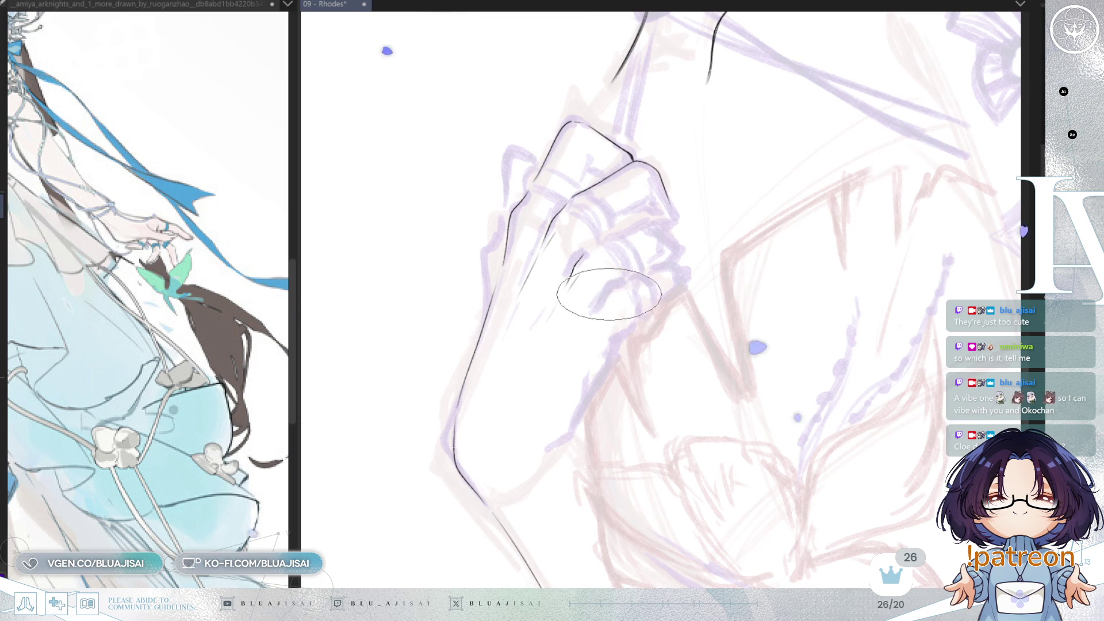
# Ink a short curved finger crease and reposition the view of the hand.
pyautogui.moveTo(592, 312); pyautogui.dragTo(622, 287)
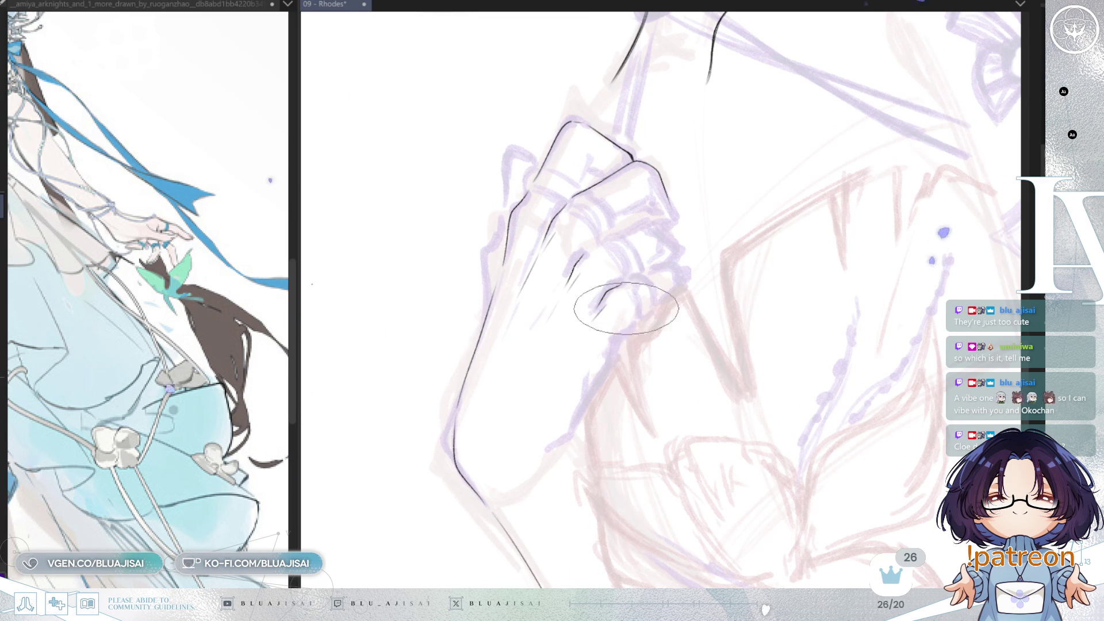
pyautogui.press('End')
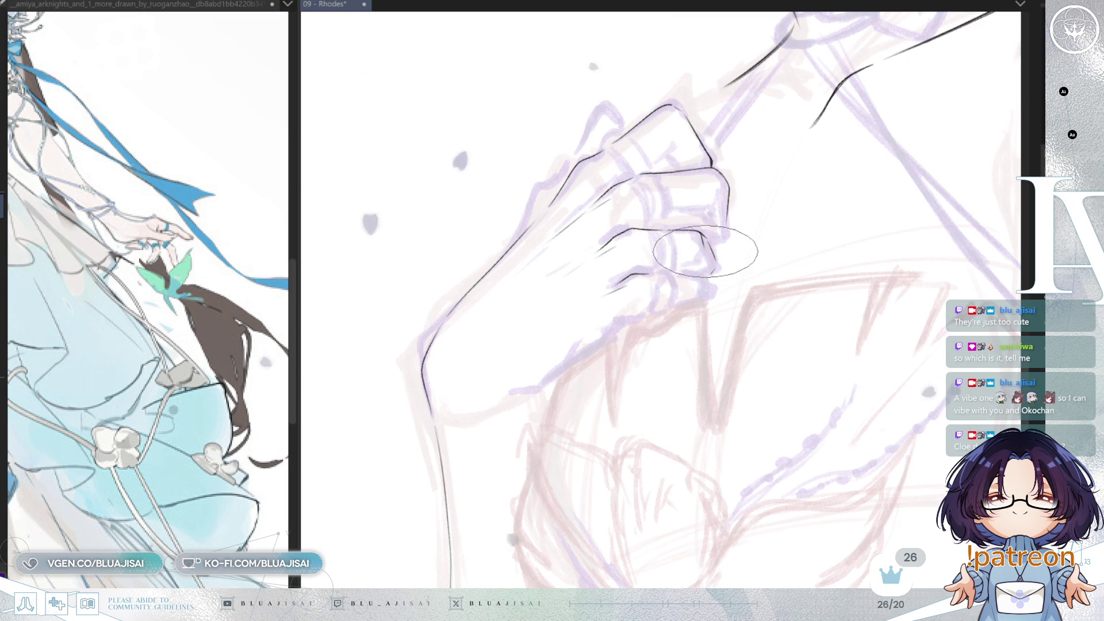
pyautogui.moveTo(724, 278); pyautogui.dragTo(734, 274)
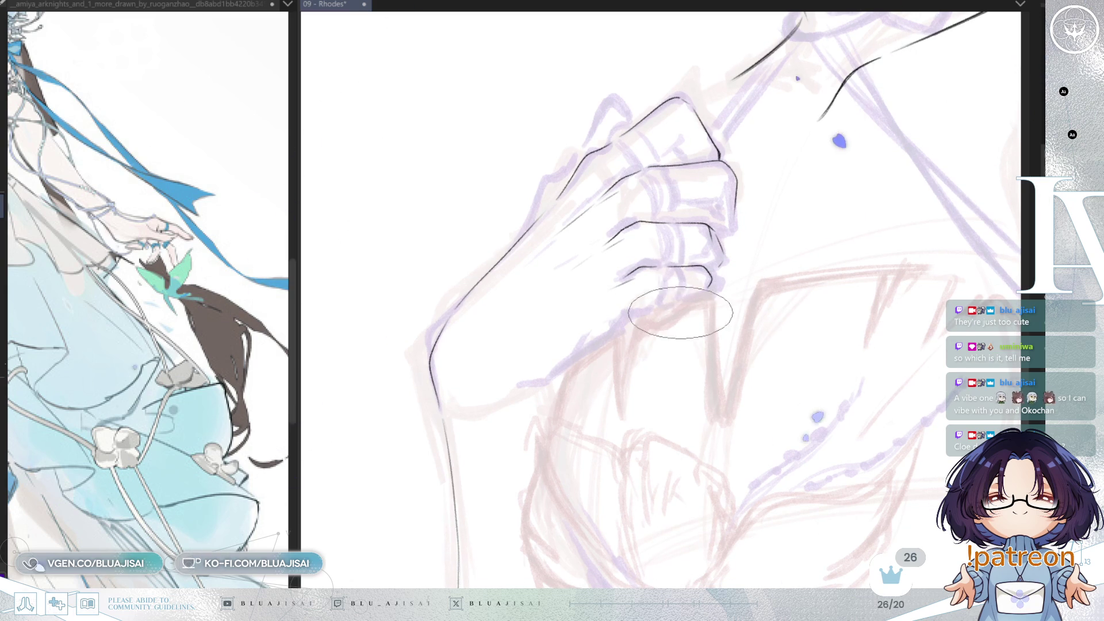
pyautogui.moveTo(681, 312); pyautogui.dragTo(653, 245)
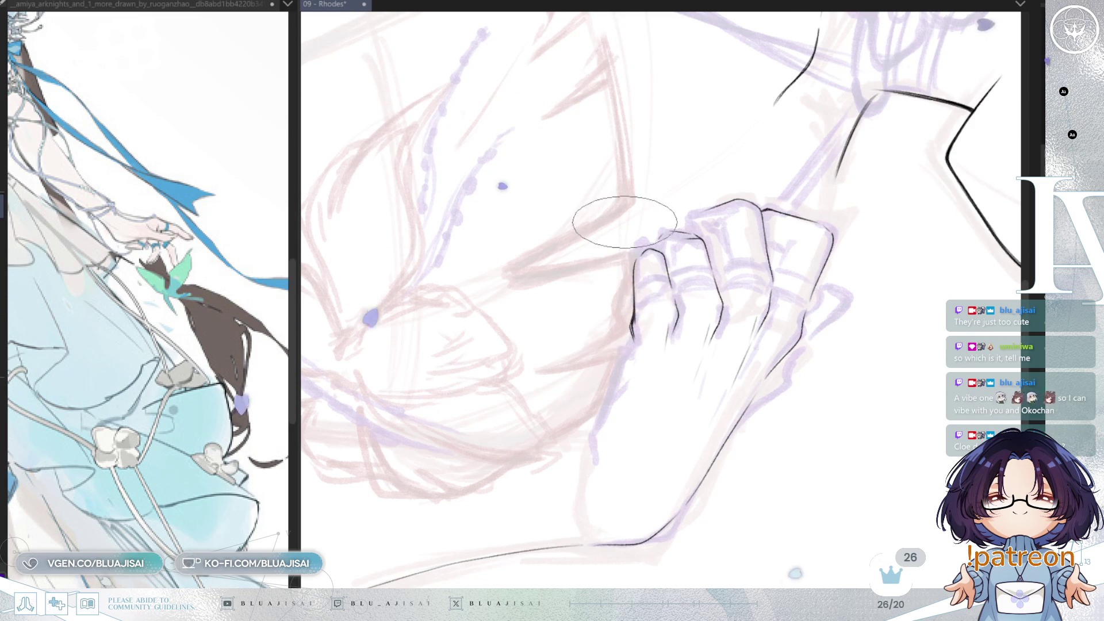
pyautogui.scroll(-1, 626, 259)
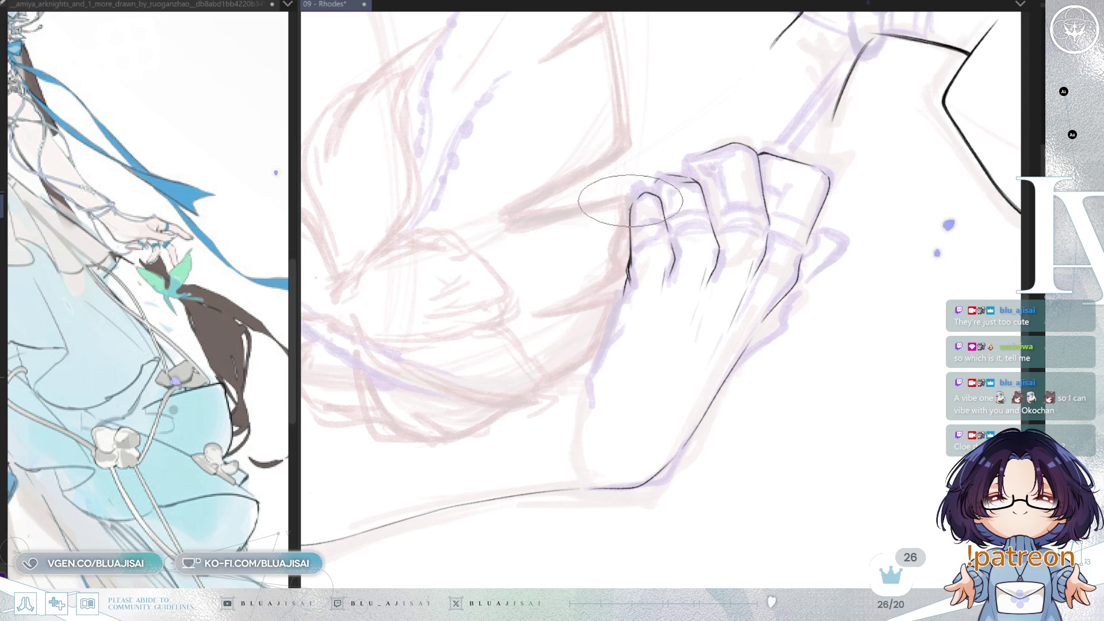
# Ink a refined black outline along the top knuckle where the fingers fold over.
pyautogui.press('h')
pyautogui.press('End')
pyautogui.press('End')
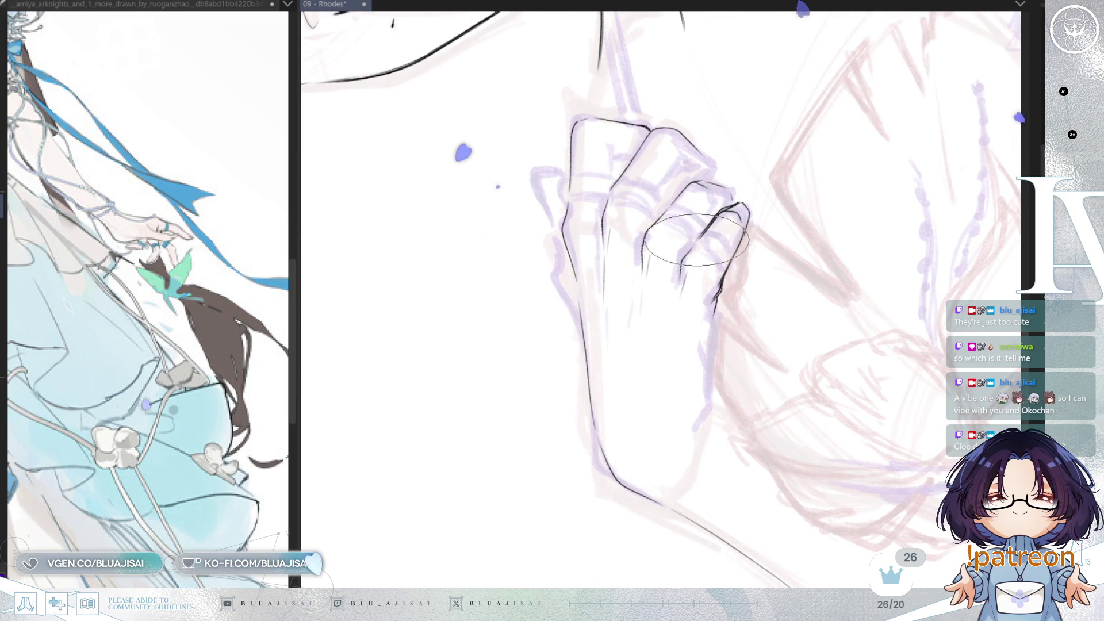
pyautogui.press('End')
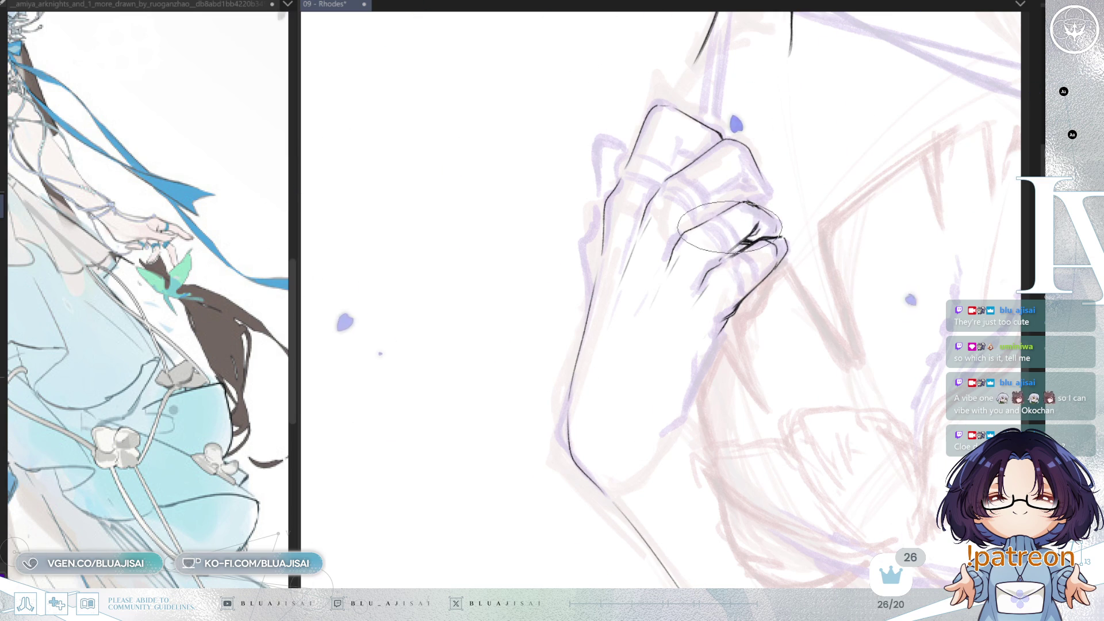
pyautogui.moveTo(729, 226); pyautogui.dragTo(655, 224)
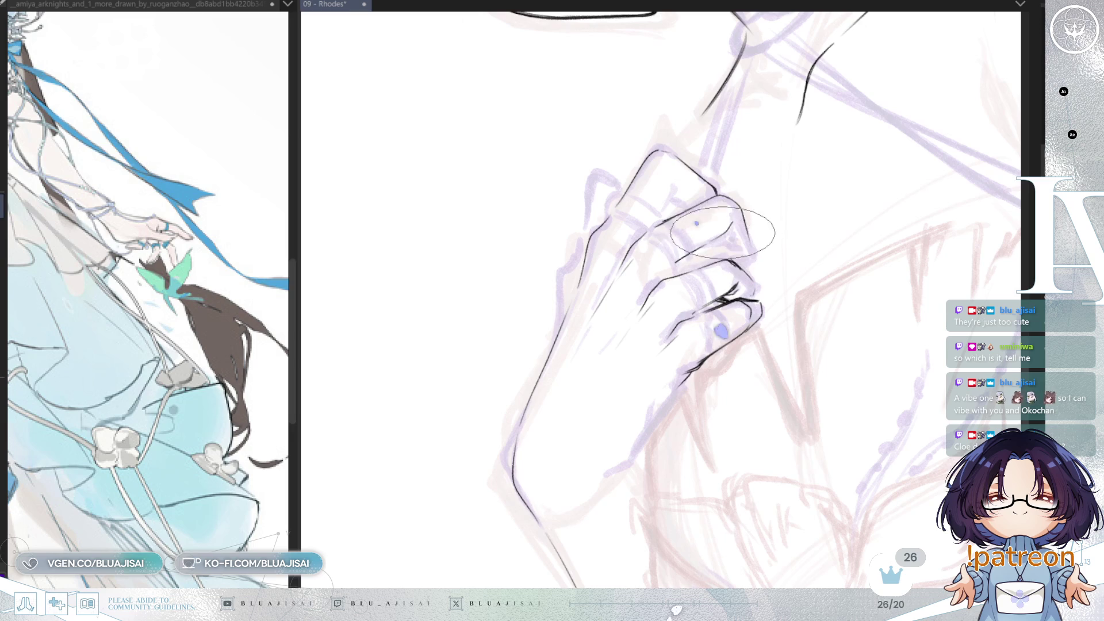
pyautogui.moveTo(716, 200); pyautogui.dragTo(749, 259)
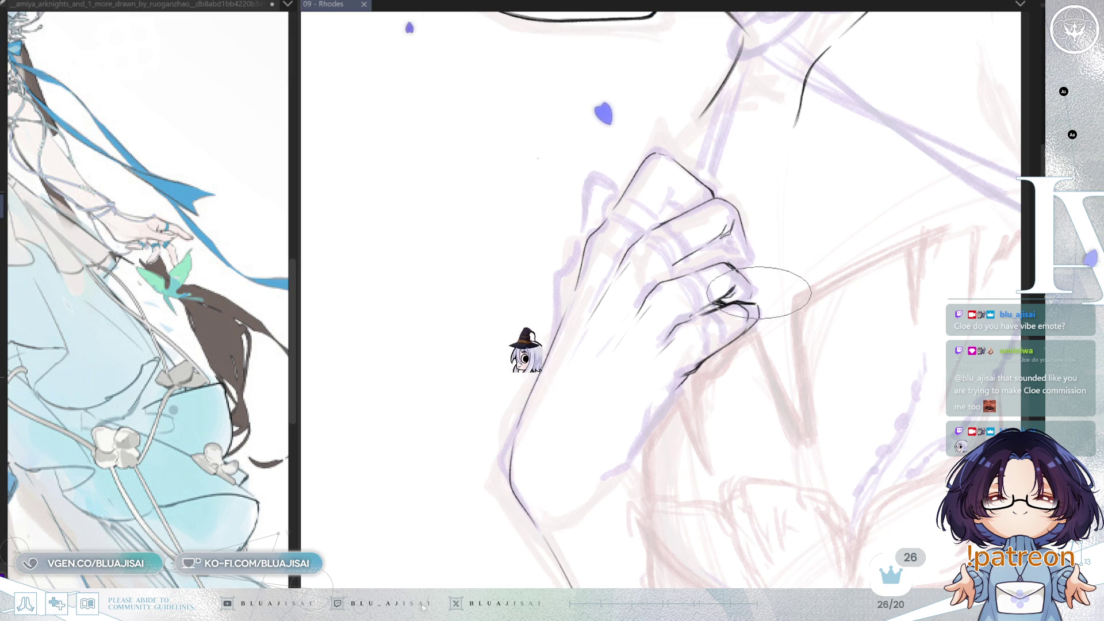
pyautogui.scroll(1, 755, 274)
# Mirror and rotate the canvas view to check the fist from several angles.
pyautogui.press('Insert')
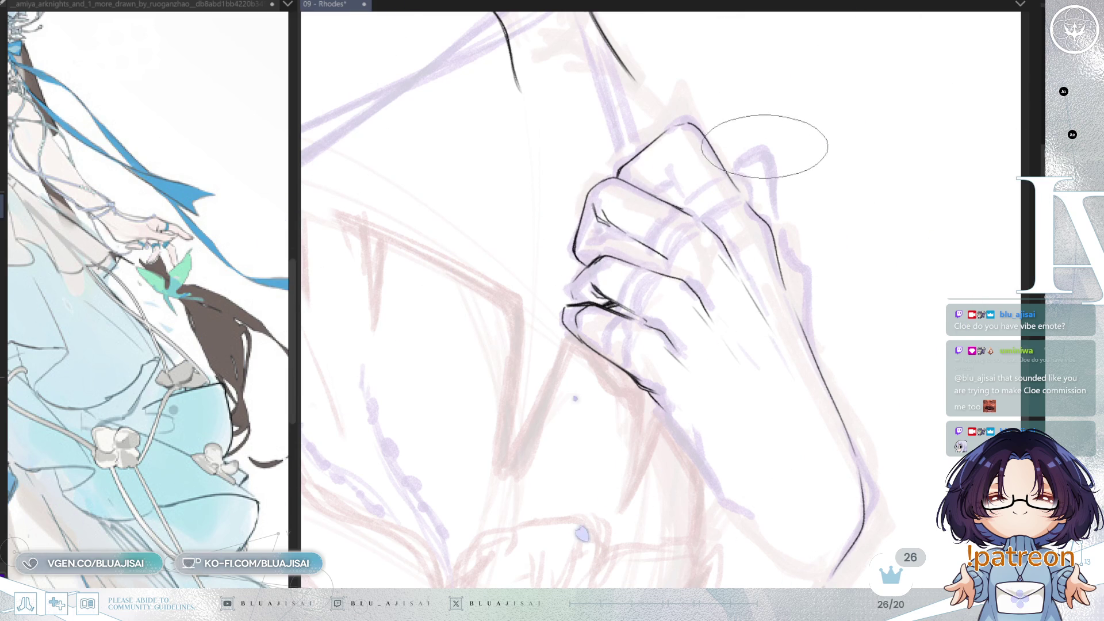
pyautogui.press('h')
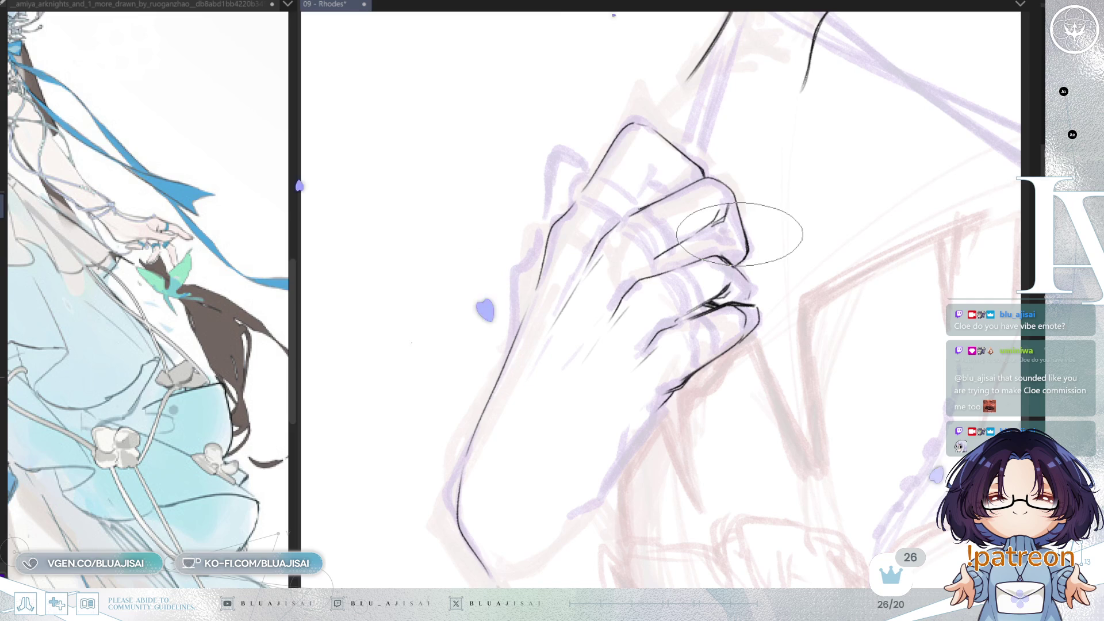
pyautogui.press('Delete')
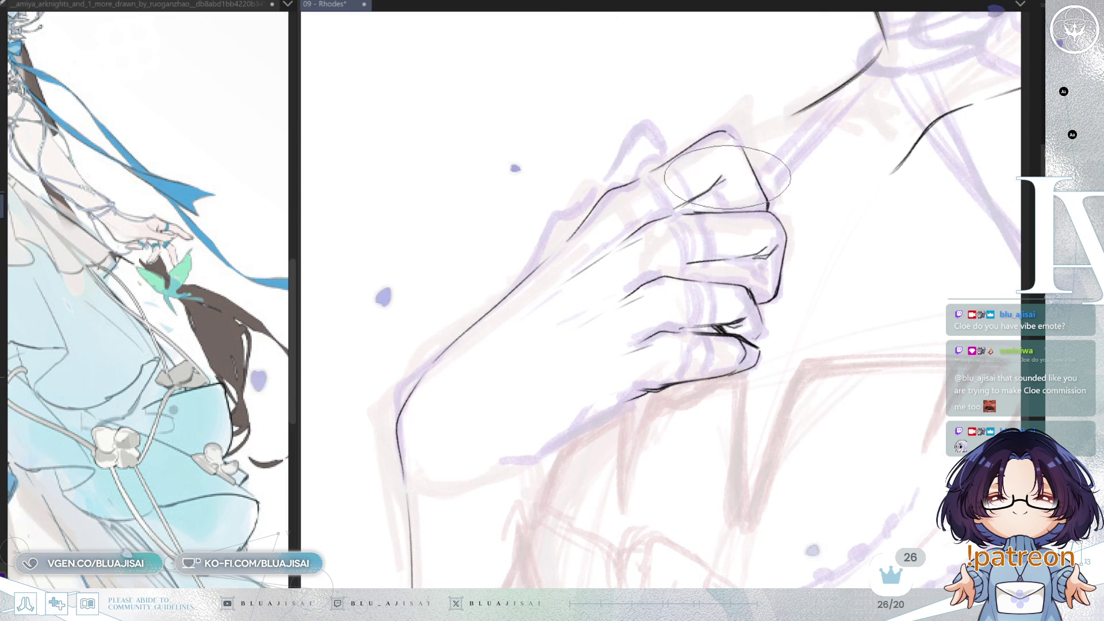
pyautogui.press('Insert')
pyautogui.press('End')
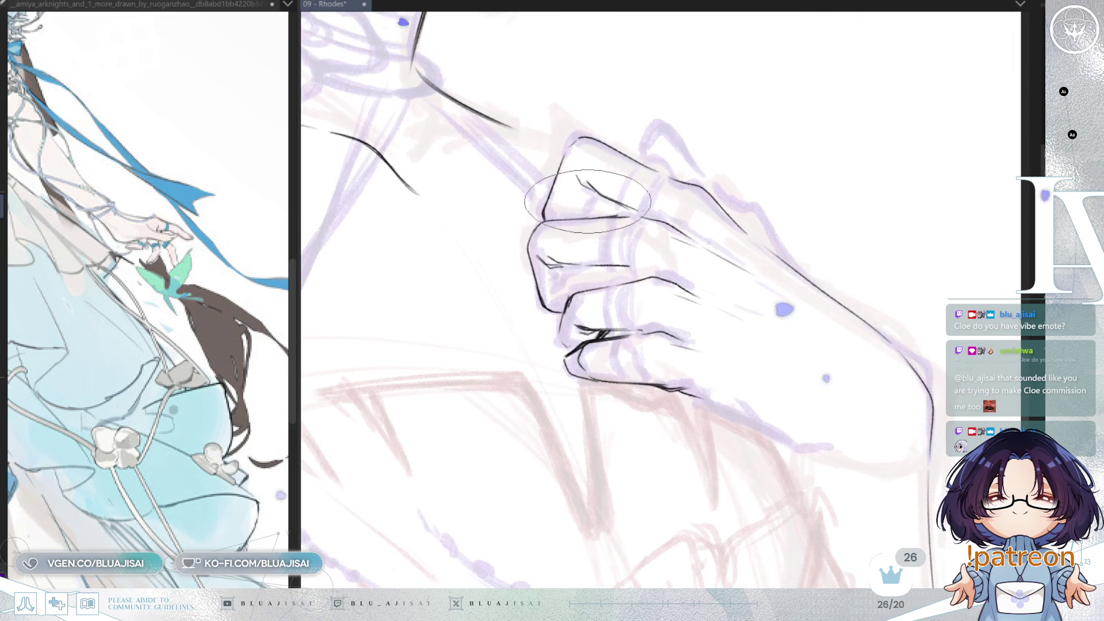
# Darken the top knuckle with a short black stroke, keeping the brush size unchanged.
pyautogui.moveTo(588, 199); pyautogui.dragTo(585, 212)
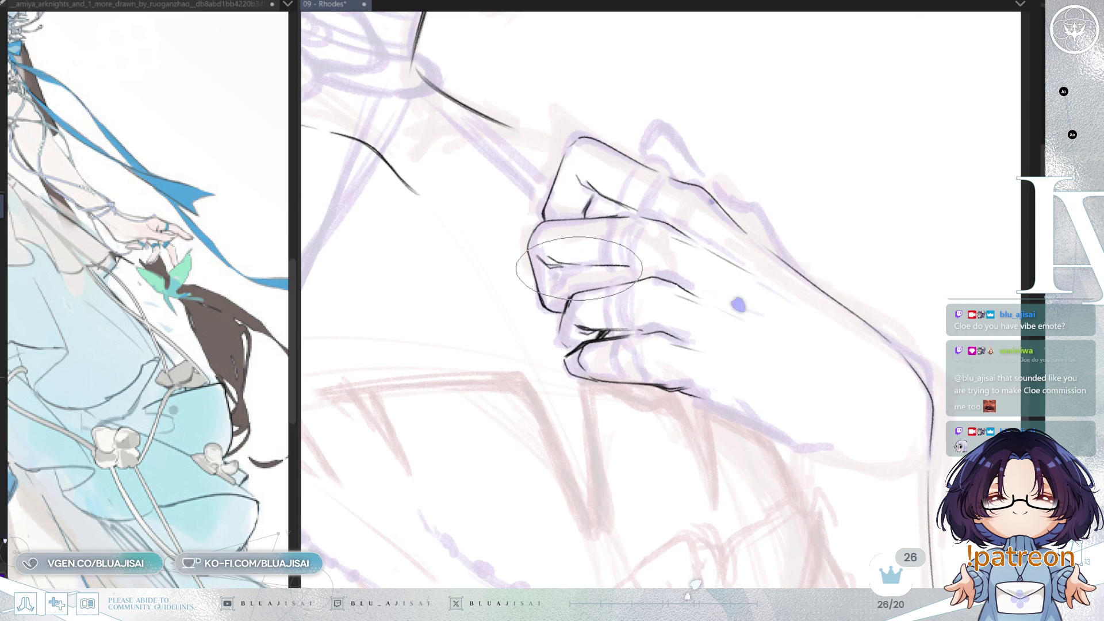
pyautogui.press('[')
pyautogui.press('[')
pyautogui.press('[')
pyautogui.press(']')
pyautogui.press(']')
pyautogui.press(']')
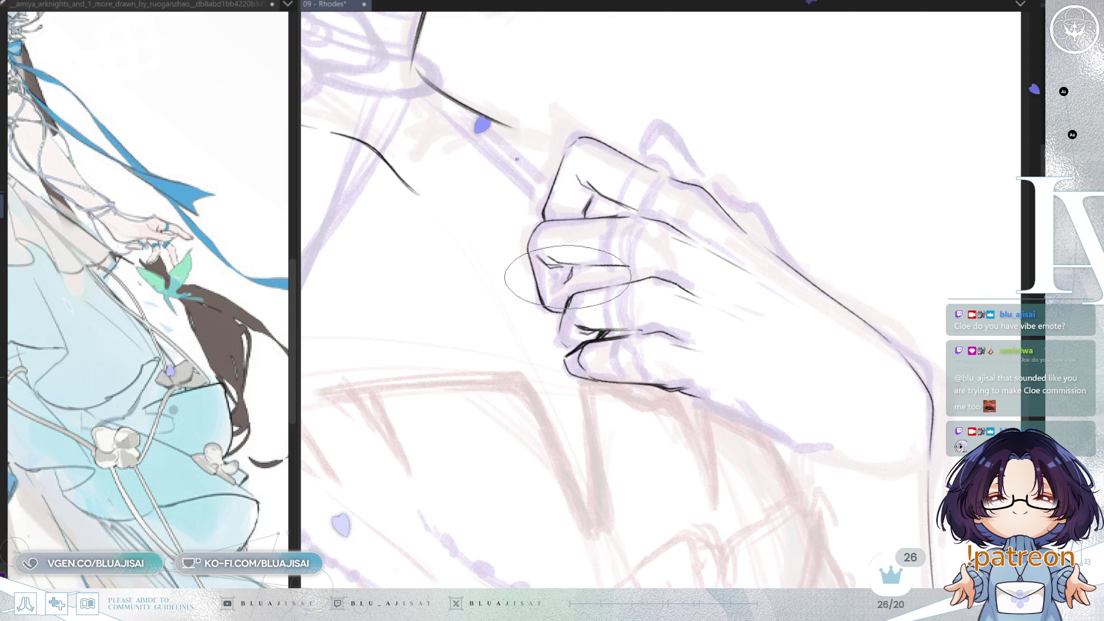
pyautogui.scroll(-1, 595, 279)
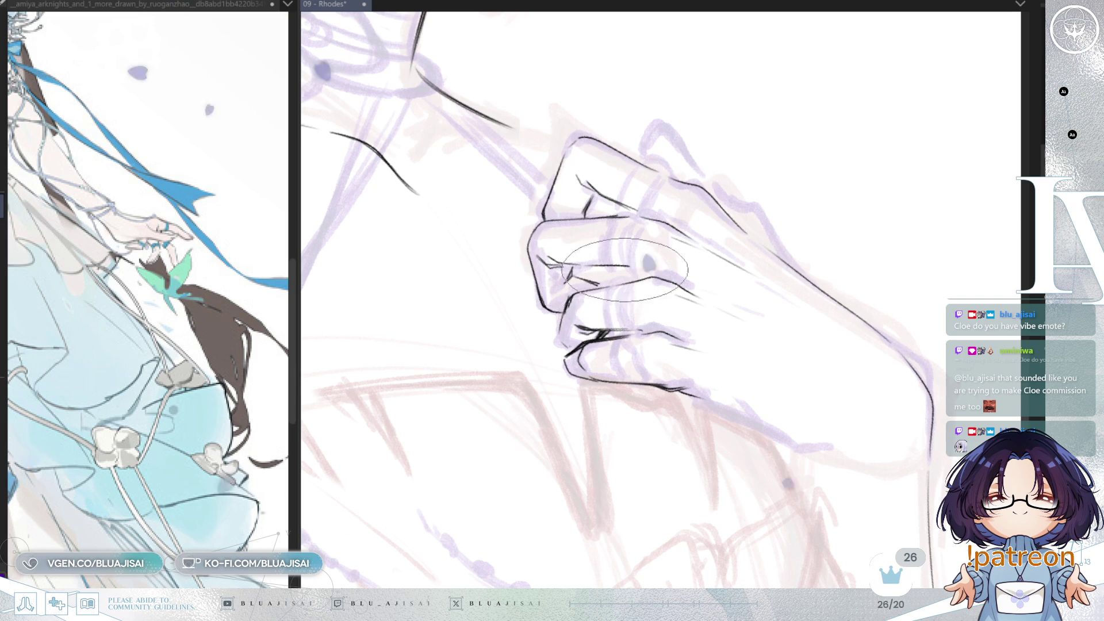
pyautogui.scroll(-1, 834, 180)
pyautogui.scroll(-2, 879, 165)
pyautogui.press('m')
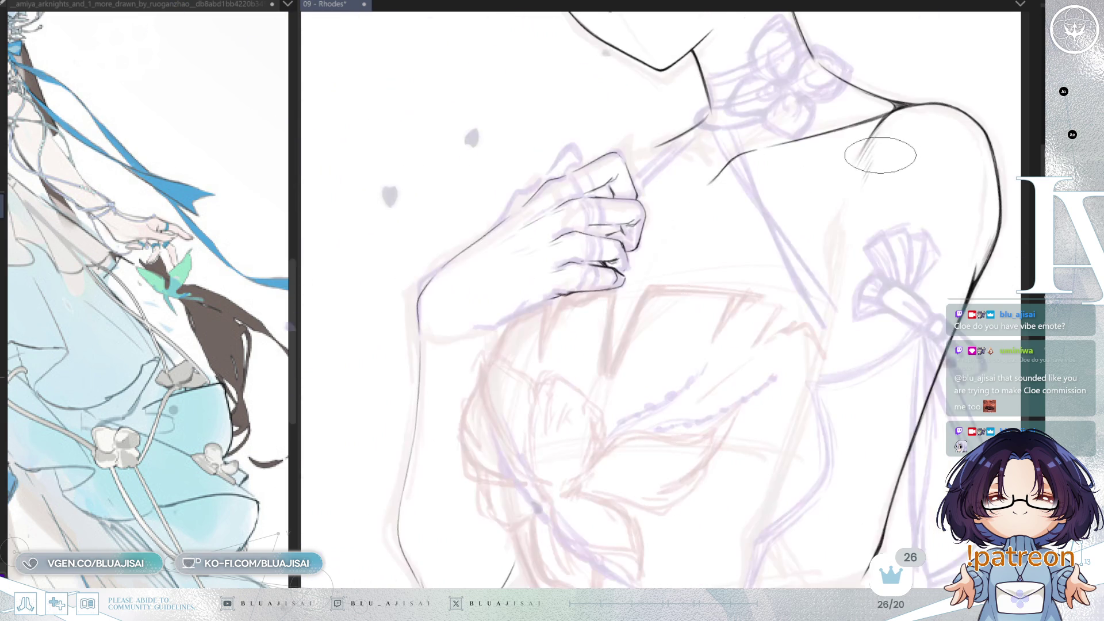
pyautogui.scroll(-1, 880, 157)
pyautogui.moveTo(873, 159)
pyautogui.mouseDown()
pyautogui.moveTo(723, 269)
pyautogui.moveTo(629, 268)
pyautogui.moveTo(618, 336)
pyautogui.mouseUp()
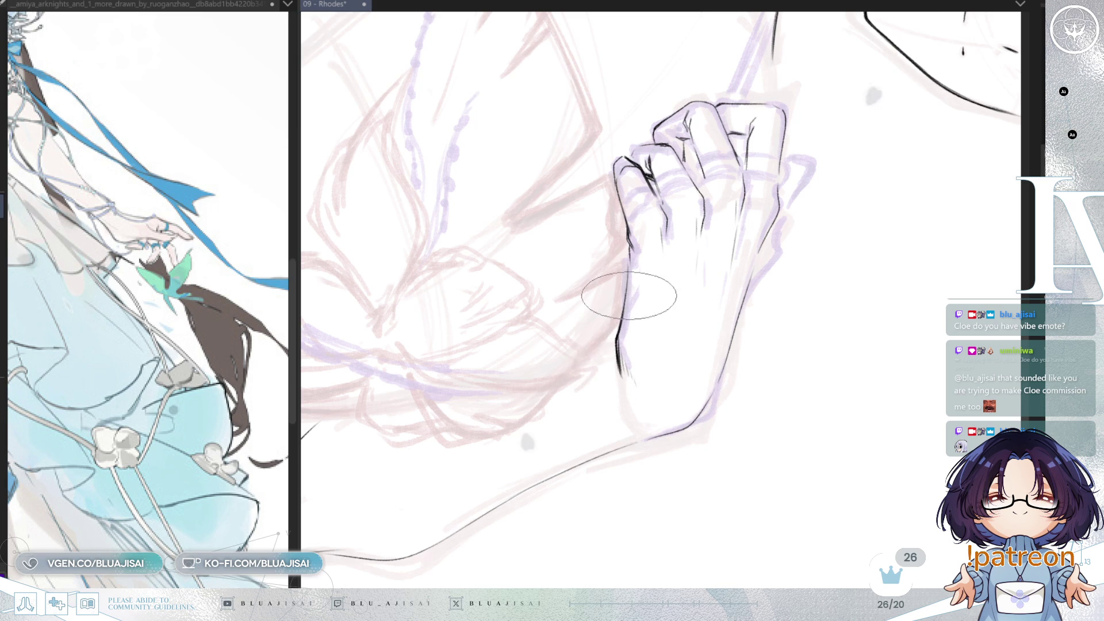
pyautogui.scroll(2, 630, 295)
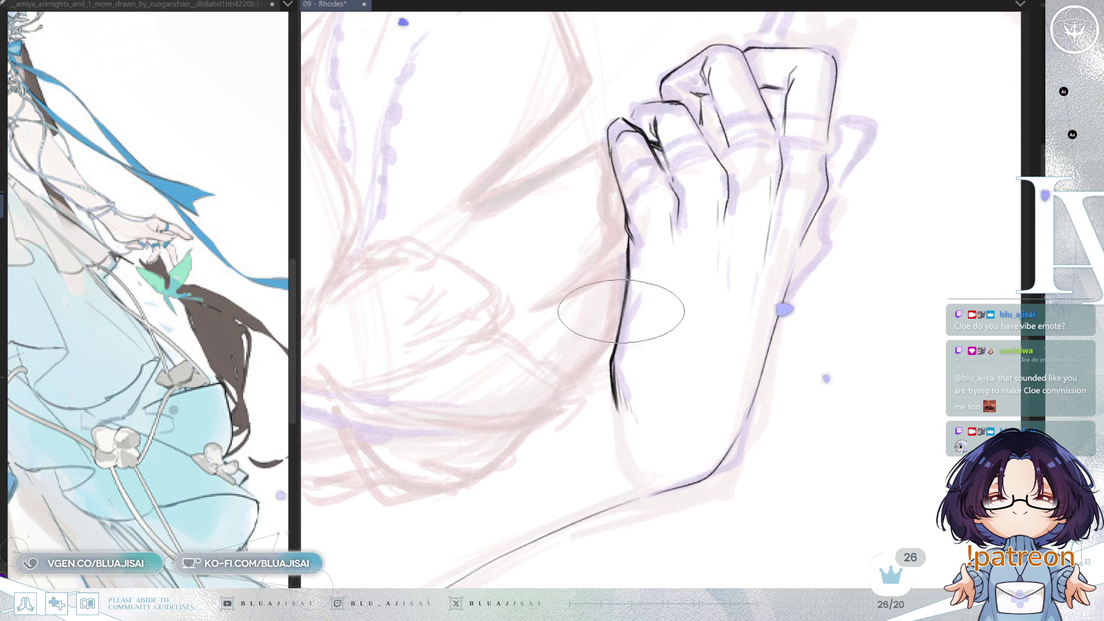
pyautogui.moveTo(629, 43)
pyautogui.mouseDown()
pyautogui.moveTo(677, 278)
pyautogui.moveTo(648, 293)
pyautogui.mouseUp()
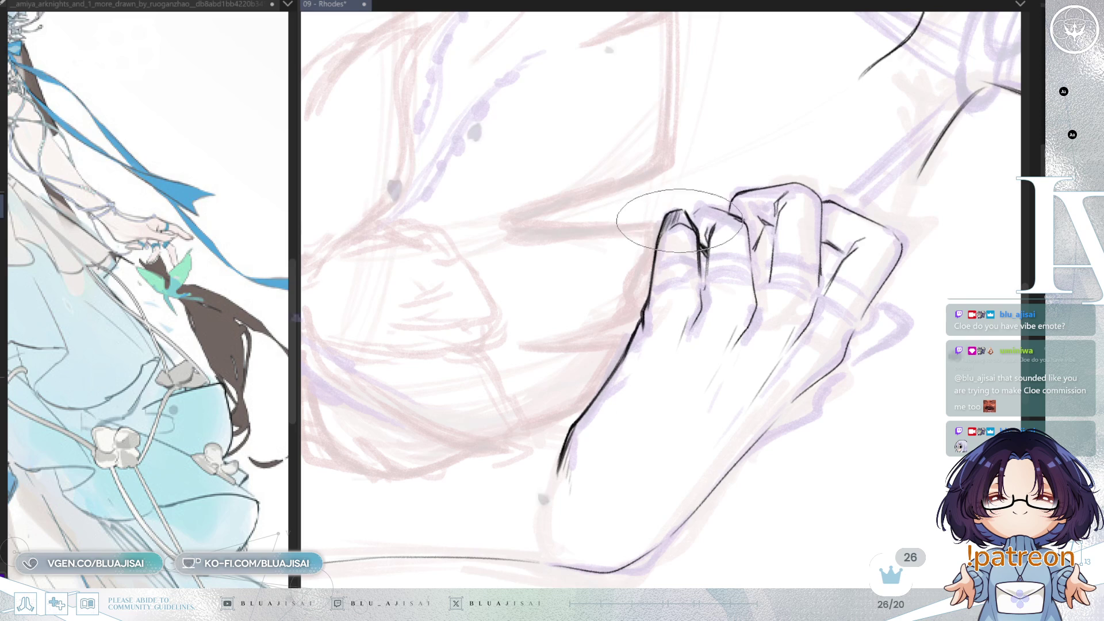
# Add dark hatched shading to the tucked finger's knuckle of the fist.
pyautogui.press('m')
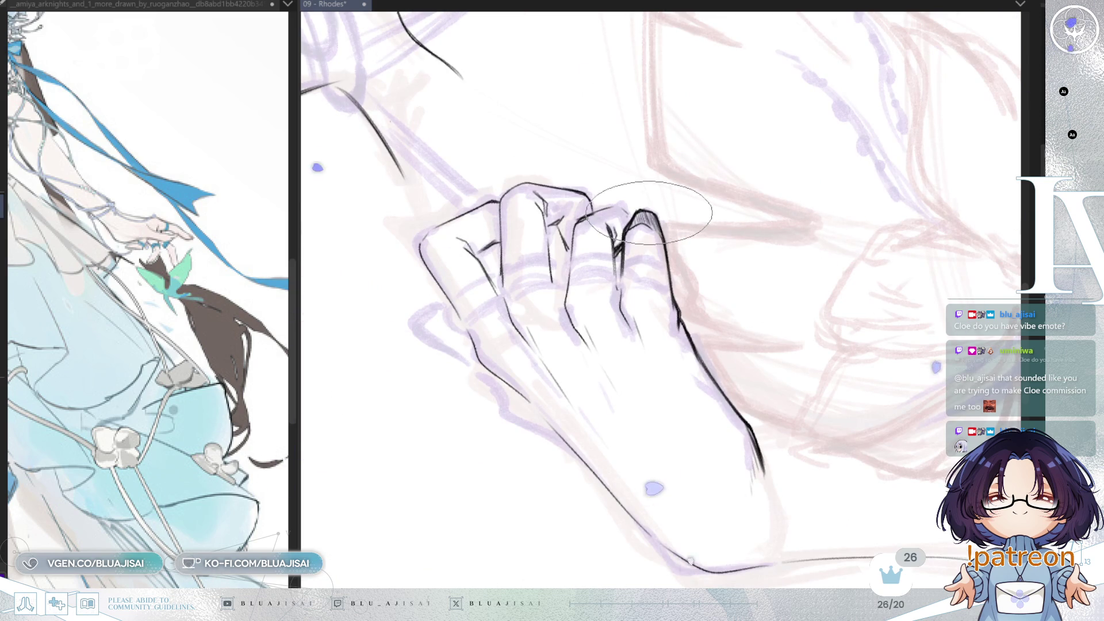
pyautogui.press('End')
pyautogui.press('End')
pyautogui.press('End')
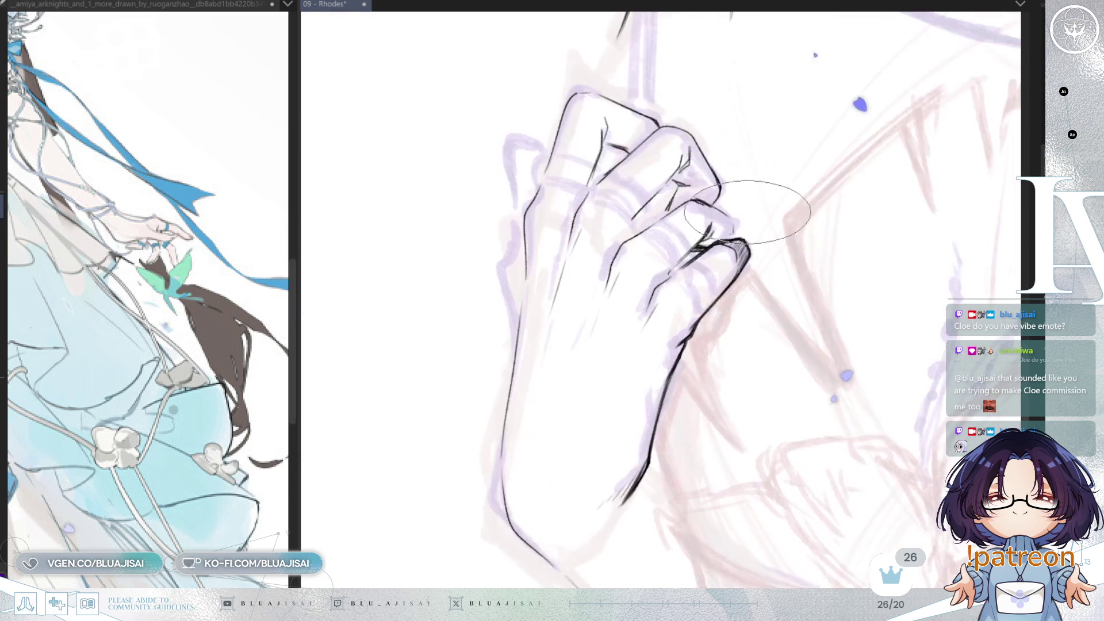
pyautogui.press('End')
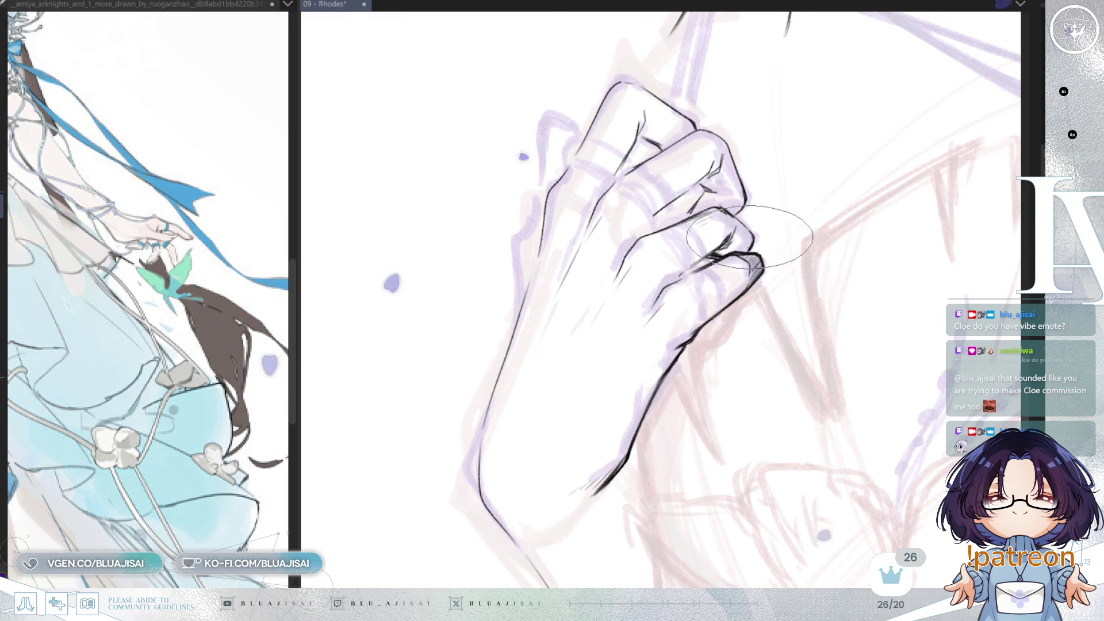
pyautogui.press('m')
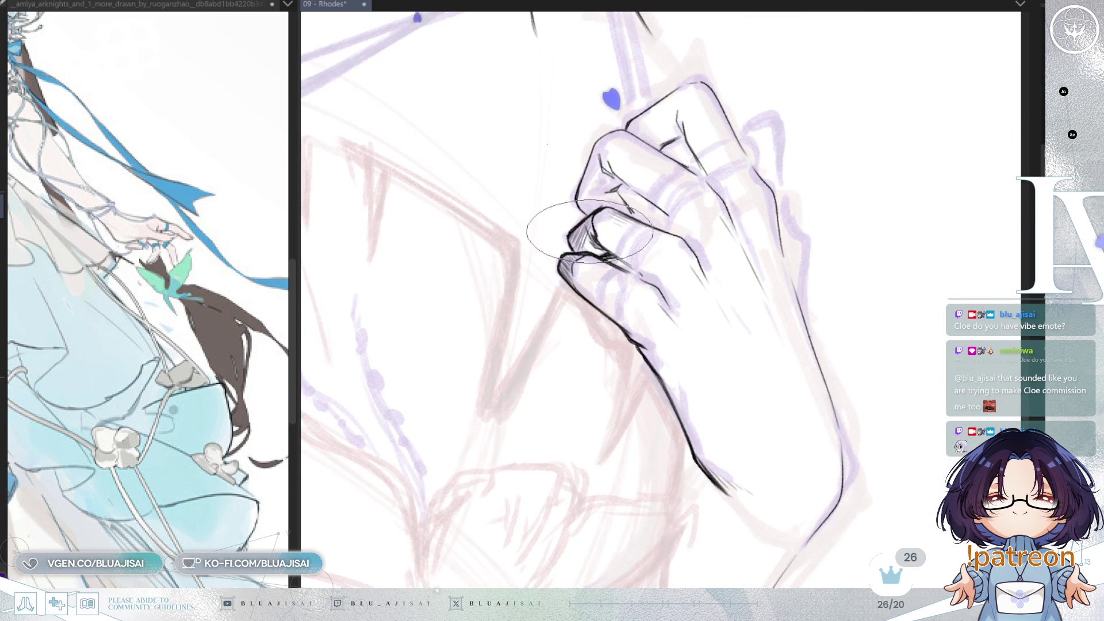
pyautogui.moveTo(576, 232); pyautogui.dragTo(605, 252)
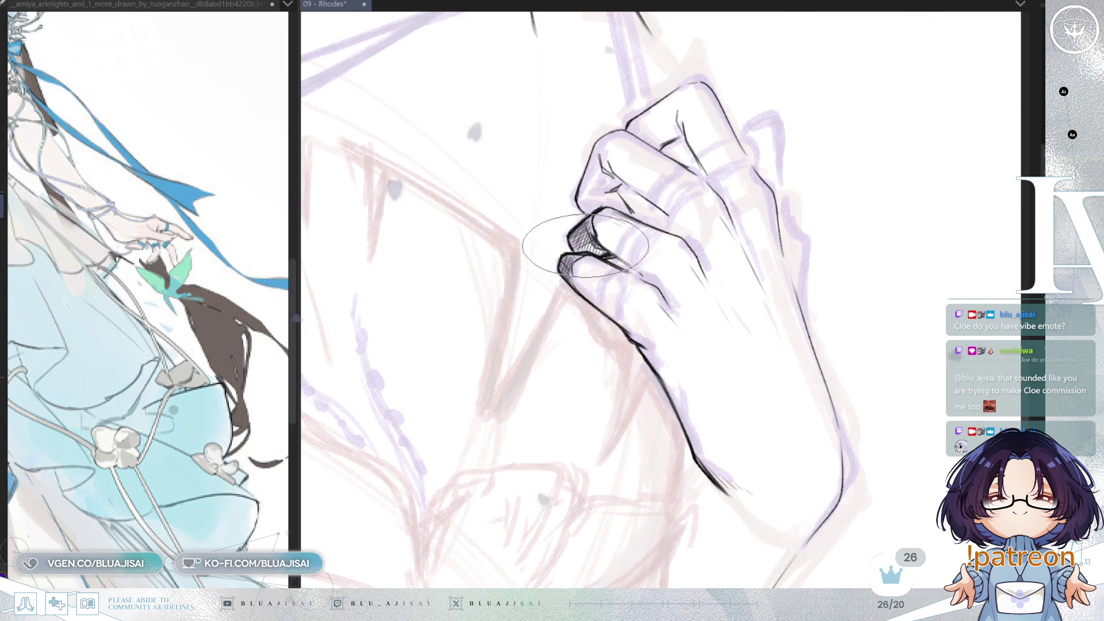
pyautogui.scroll(-3, 586, 248)
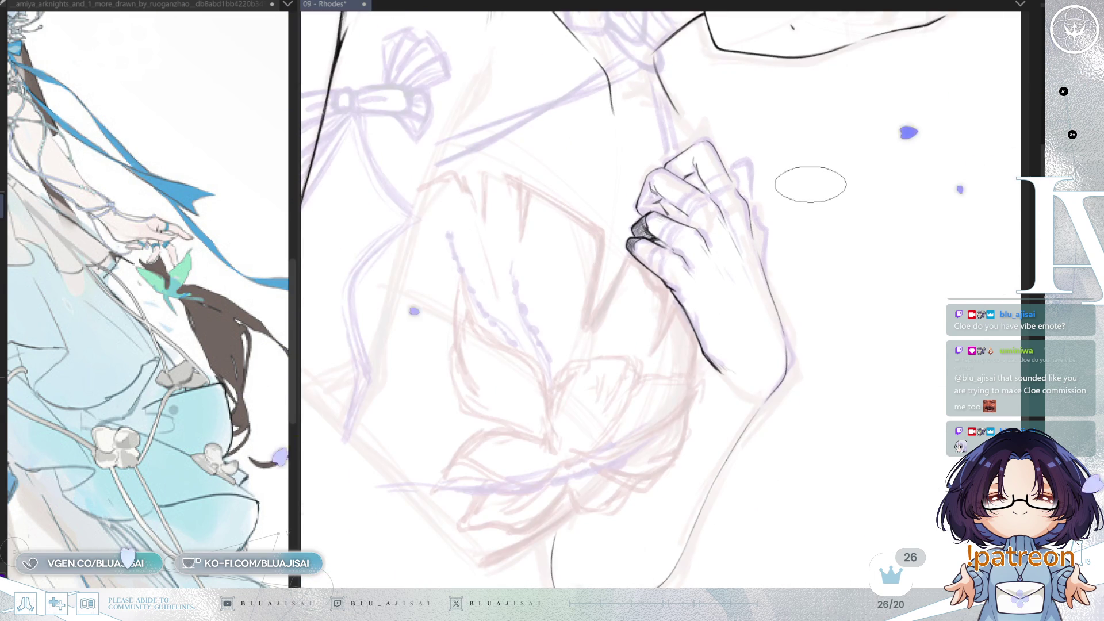
pyautogui.scroll(2, 810, 183)
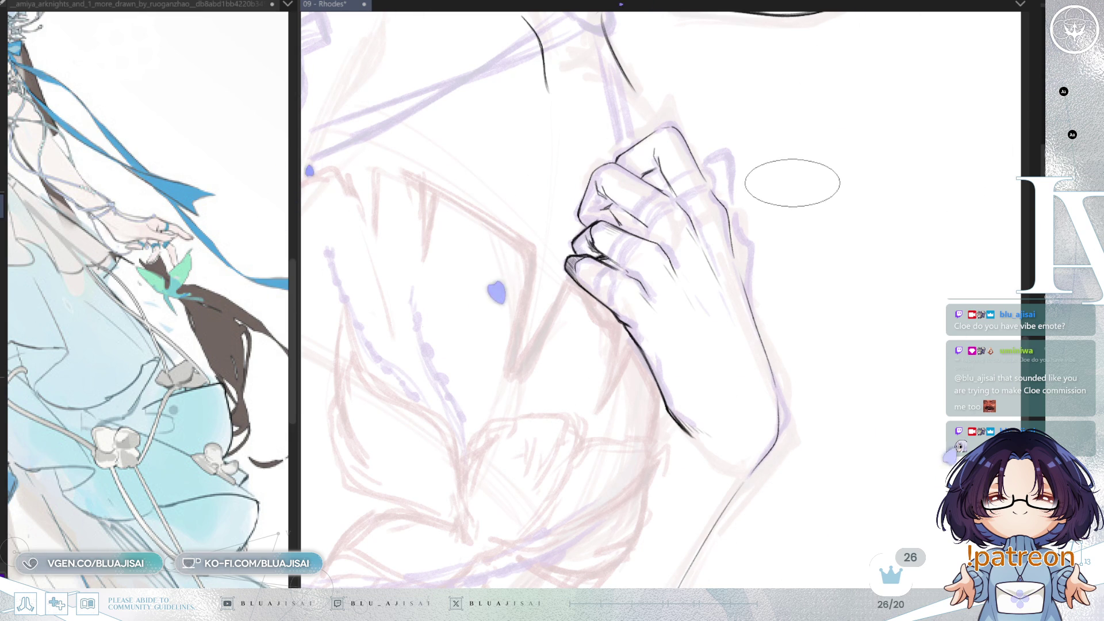
pyautogui.scroll(2, 792, 183)
pyautogui.moveTo(838, 234)
pyautogui.mouseDown()
pyautogui.moveTo(769, 243)
pyautogui.moveTo(741, 208)
pyautogui.mouseUp()
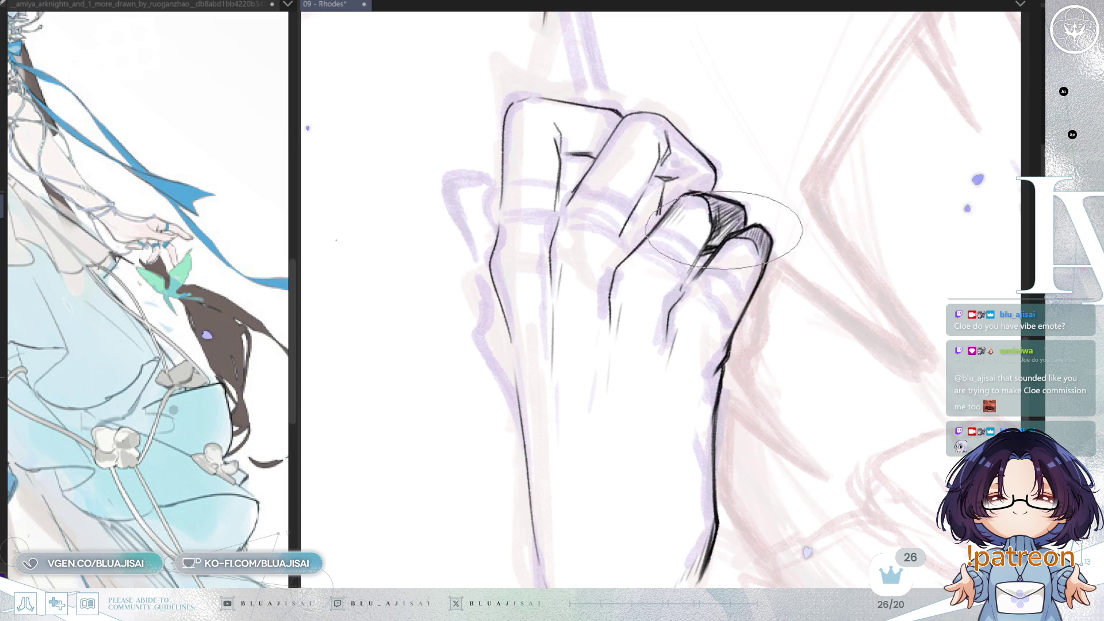
pyautogui.press('6')
pyautogui.press('6')
pyautogui.press('6')
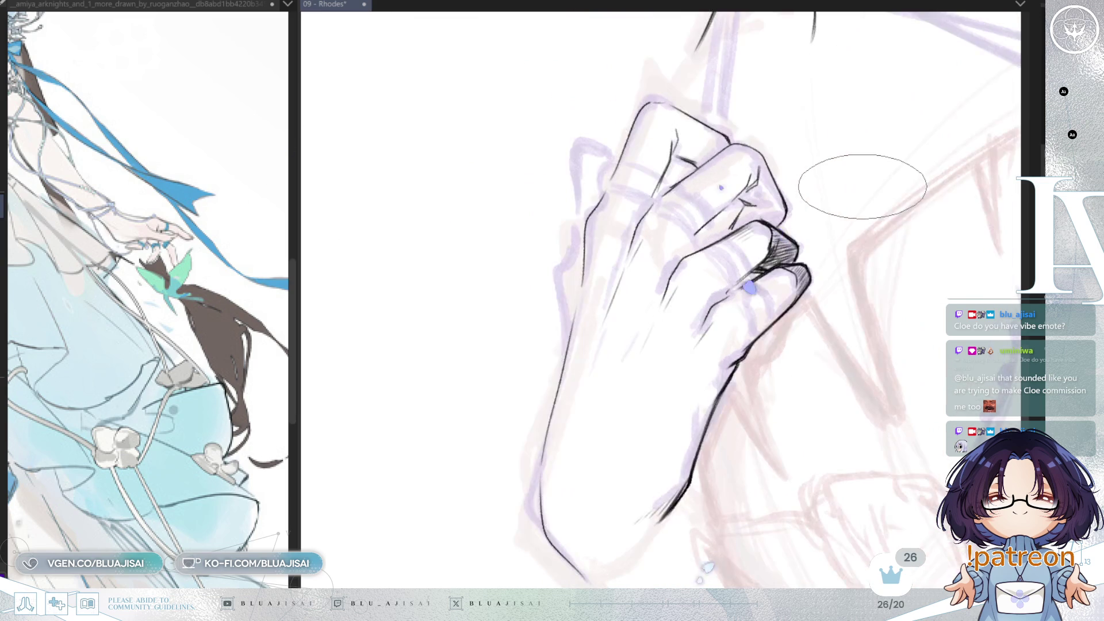
pyautogui.moveTo(863, 187); pyautogui.dragTo(746, 288)
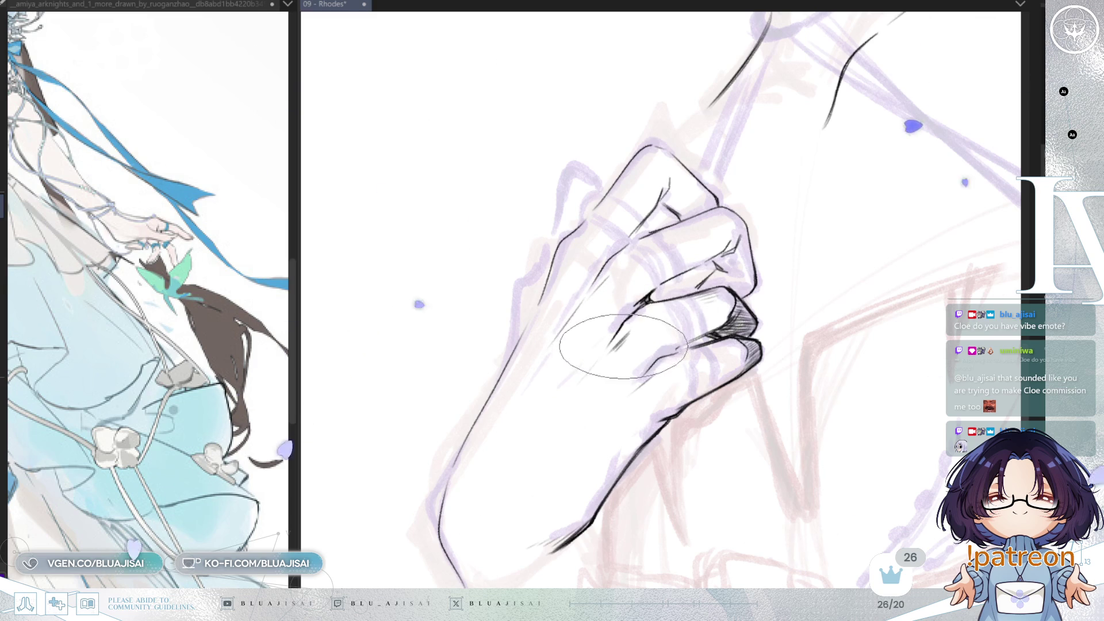
pyautogui.moveTo(623, 346); pyautogui.dragTo(635, 313)
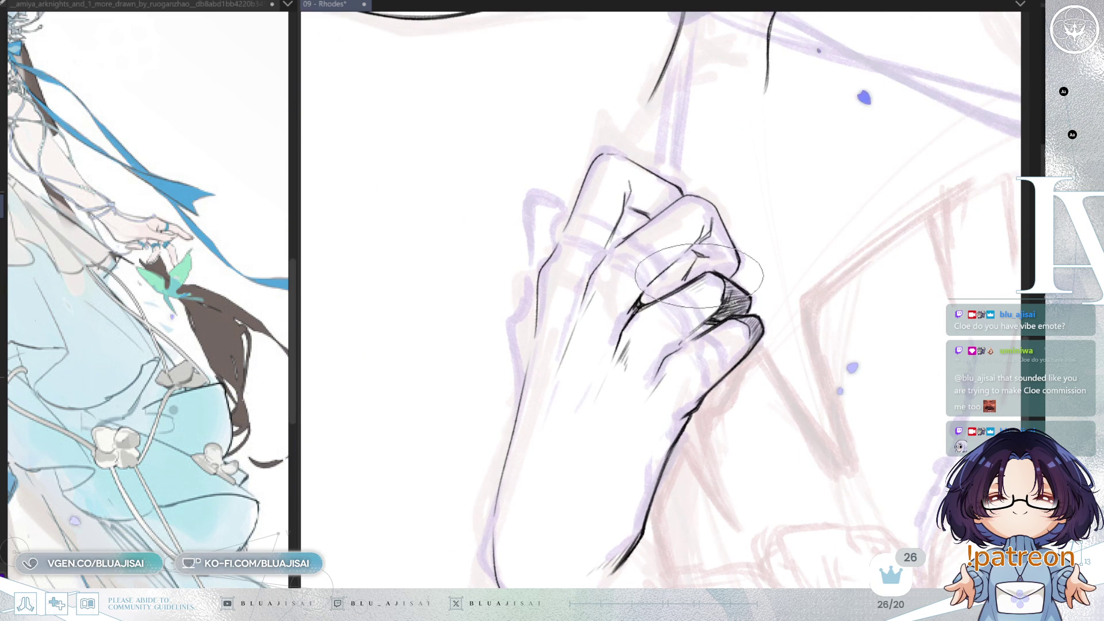
pyautogui.moveTo(781, 255); pyautogui.dragTo(723, 261)
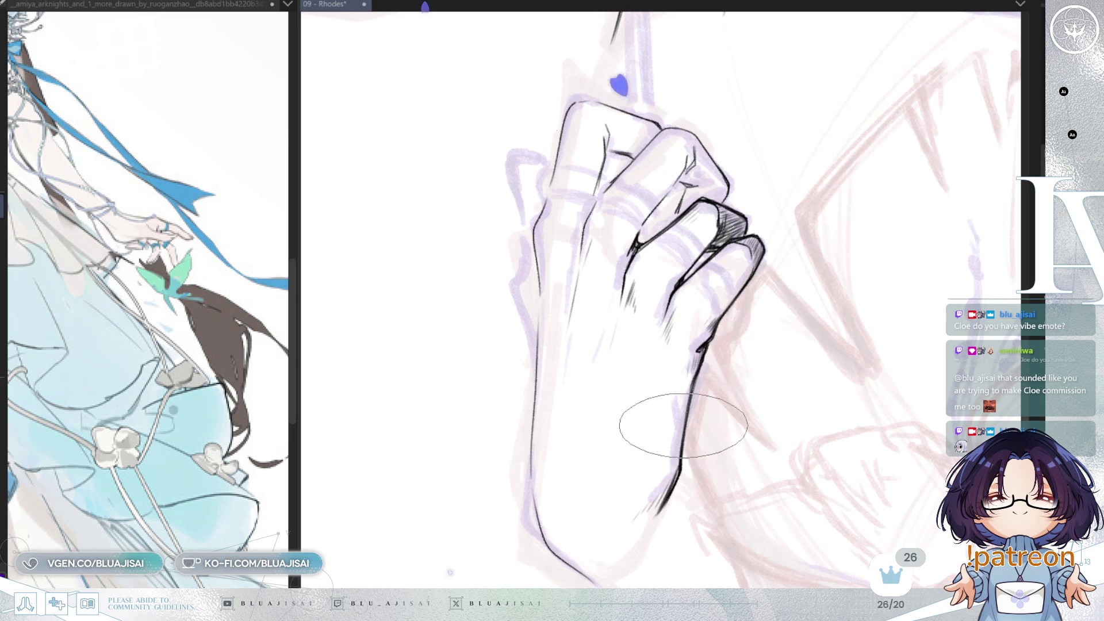
pyautogui.moveTo(666, 456)
pyautogui.mouseDown()
pyautogui.moveTo(678, 313)
pyautogui.moveTo(655, 328)
pyautogui.moveTo(617, 321)
pyautogui.moveTo(511, 276)
pyautogui.mouseUp()
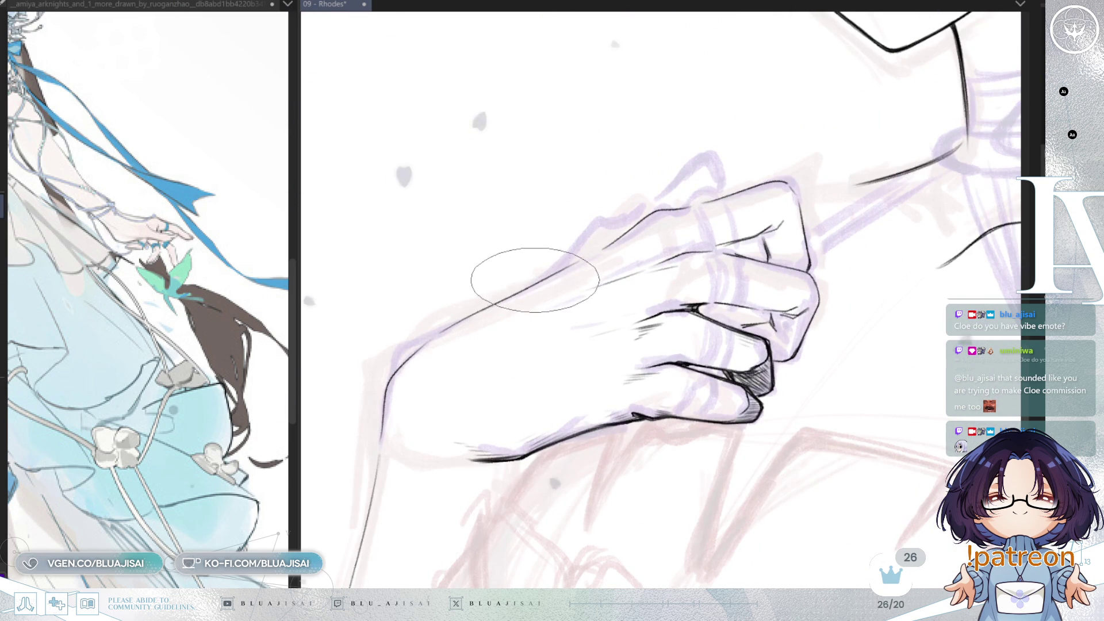
# Ink a long curved finger line rising up-right from the hand outline with a hooked end.
pyautogui.moveTo(493, 291); pyautogui.dragTo(578, 237)
pyautogui.moveTo(526, 287); pyautogui.dragTo(625, 204)
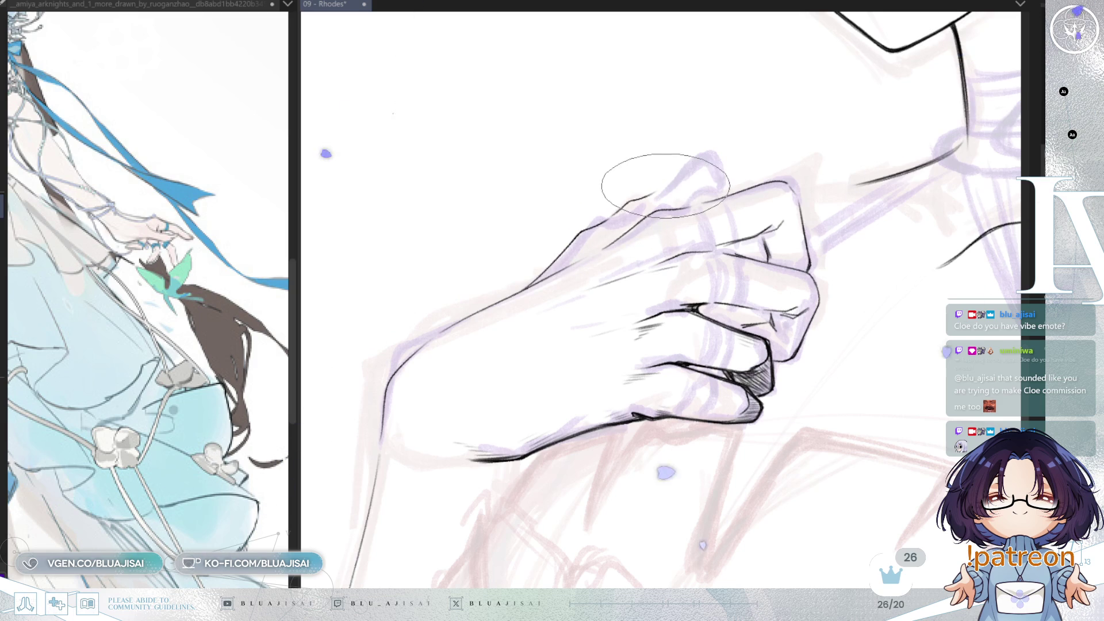
pyautogui.moveTo(627, 204); pyautogui.dragTo(712, 145)
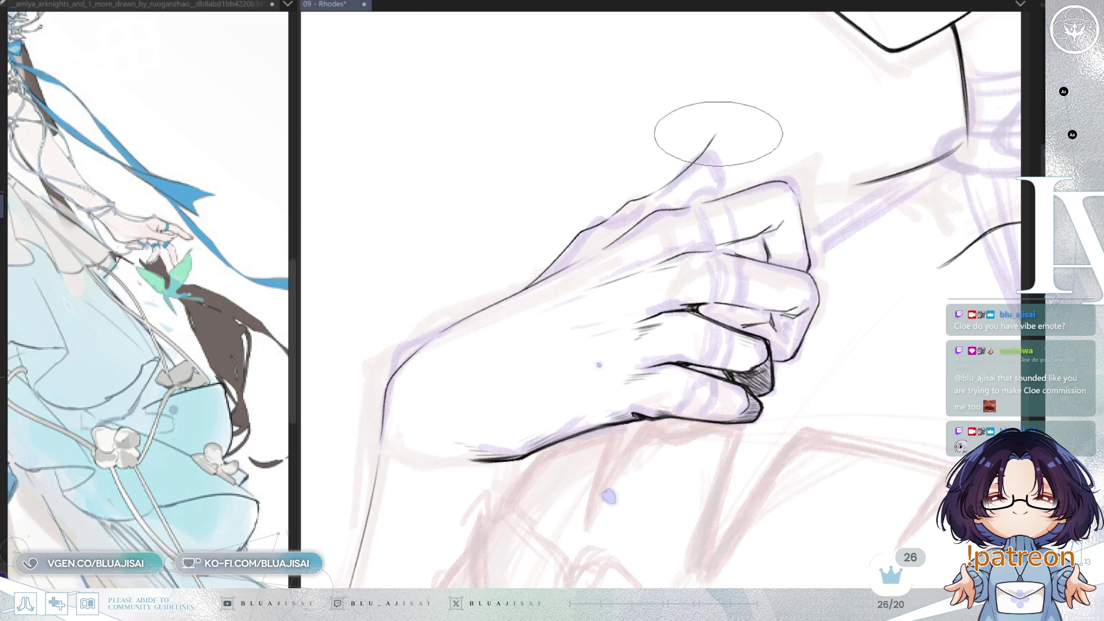
pyautogui.moveTo(714, 135)
pyautogui.mouseDown()
pyautogui.moveTo(728, 136)
pyautogui.moveTo(731, 170)
pyautogui.moveTo(826, 144)
pyautogui.mouseUp()
# Add dark hatching strokes along the hand's upper contour.
pyautogui.press('h')
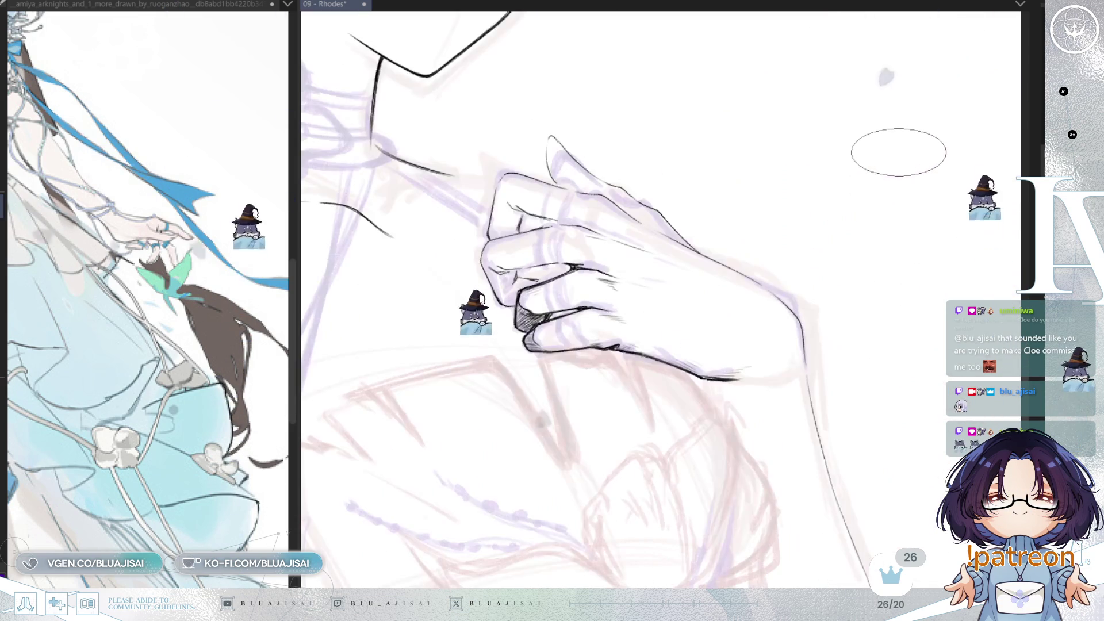
pyautogui.press('h')
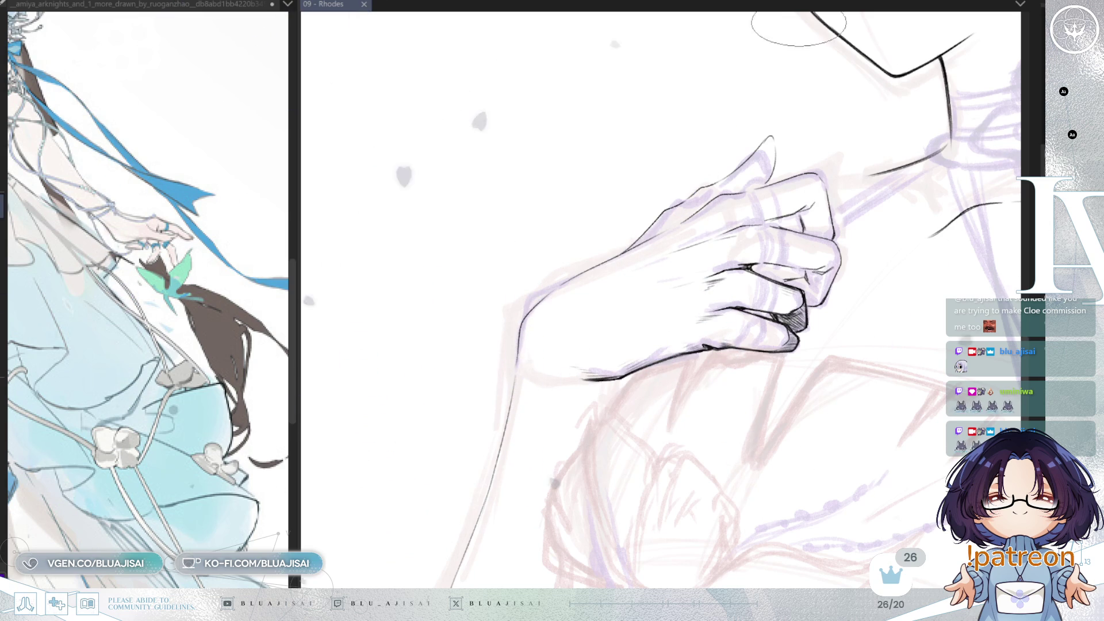
pyautogui.scroll(1, 591, 320)
pyautogui.scroll(1, 572, 308)
pyautogui.scroll(1, 604, 267)
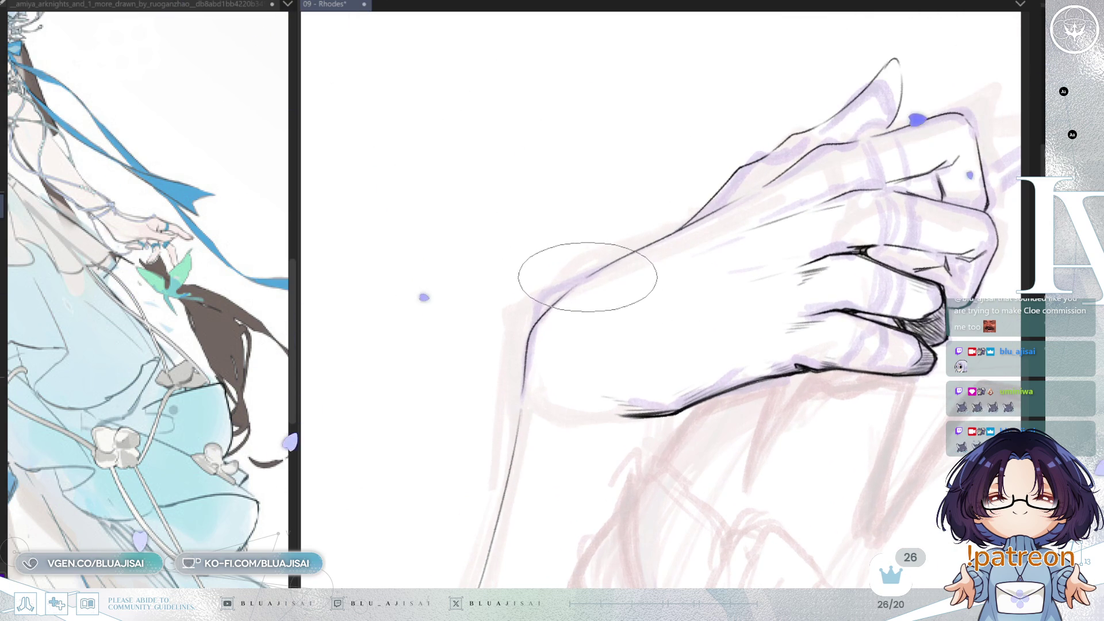
pyautogui.moveTo(608, 270)
pyautogui.mouseDown()
pyautogui.moveTo(636, 247)
pyautogui.moveTo(656, 270)
pyautogui.mouseUp()
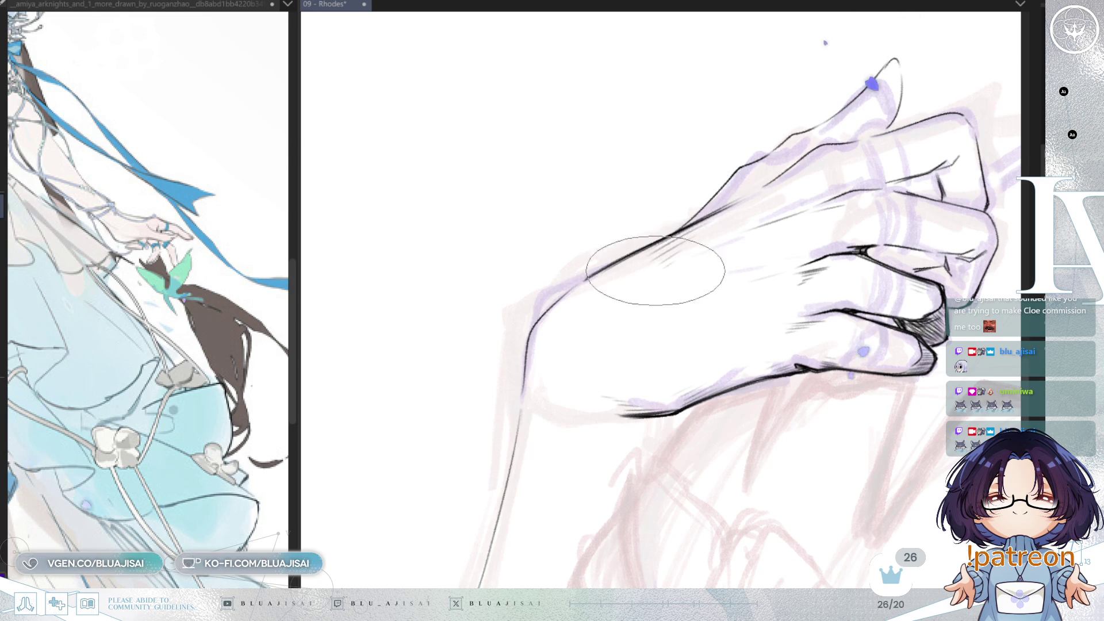
pyautogui.scroll(1, 742, 202)
pyautogui.scroll(1, 681, 255)
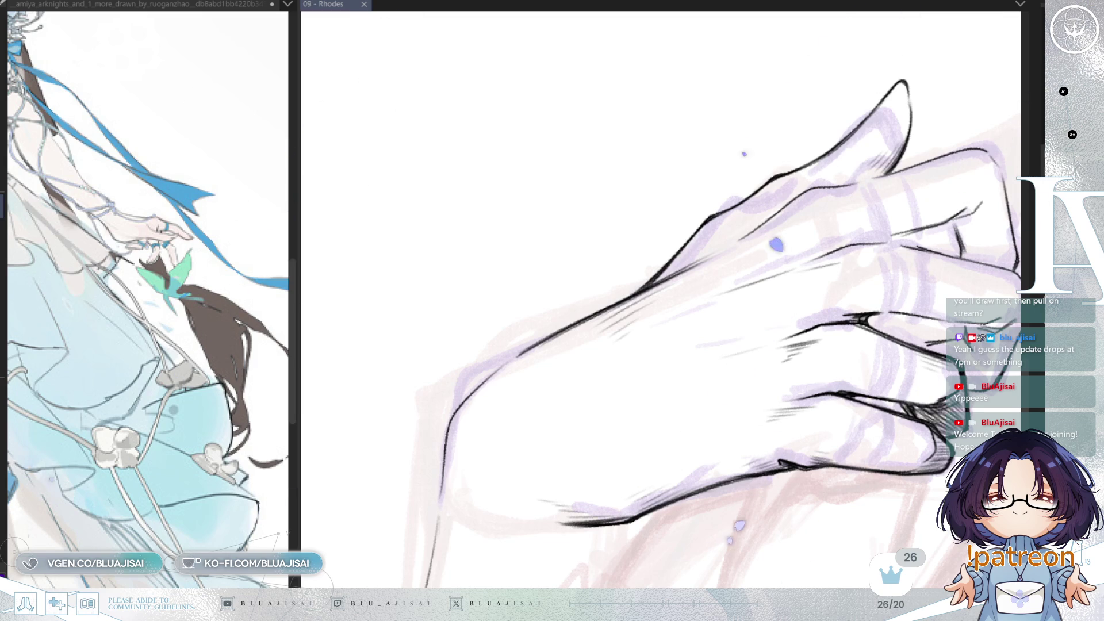
pyautogui.scroll(1, 642, 320)
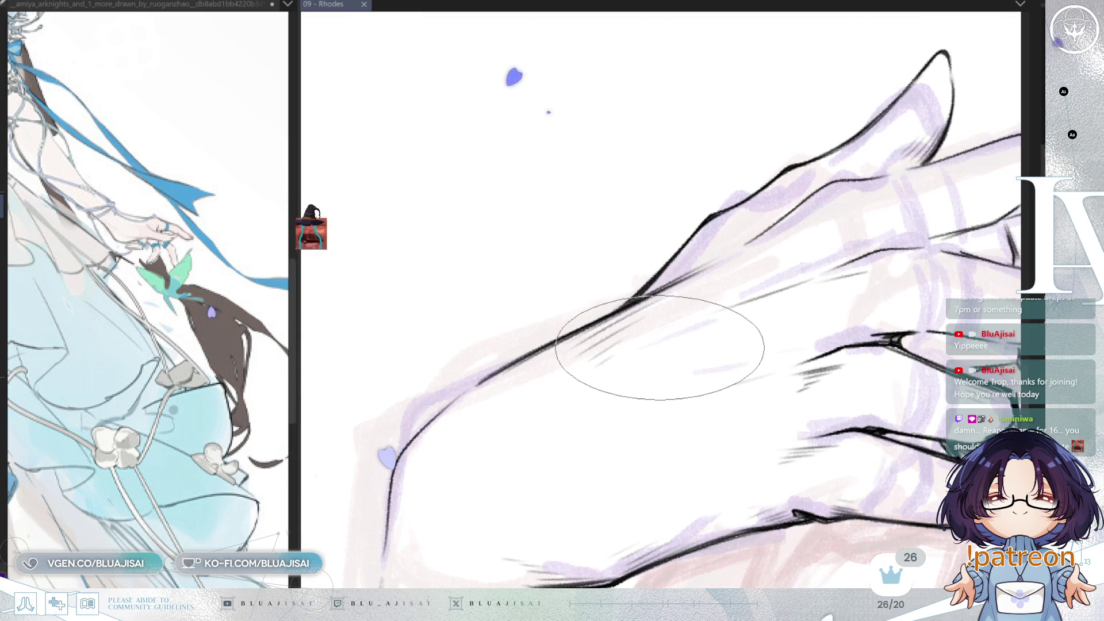
# Thicken and darken the line junction on the back of the hand.
pyautogui.press('-')
pyautogui.press('-')
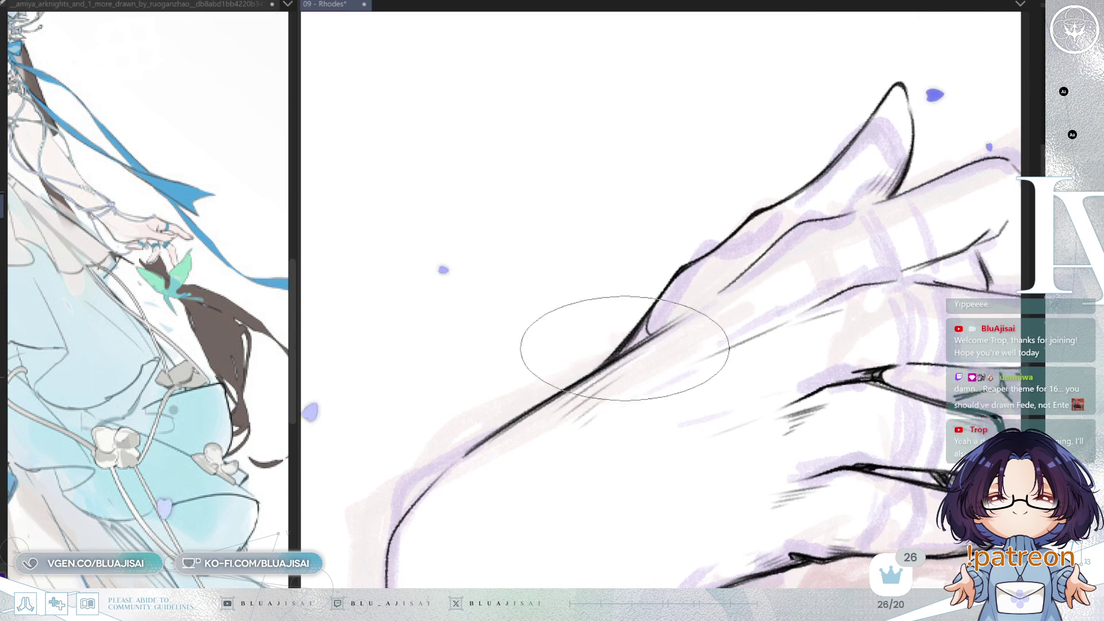
pyautogui.moveTo(641, 328)
pyautogui.mouseDown()
pyautogui.moveTo(617, 352)
pyautogui.moveTo(652, 332)
pyautogui.mouseUp()
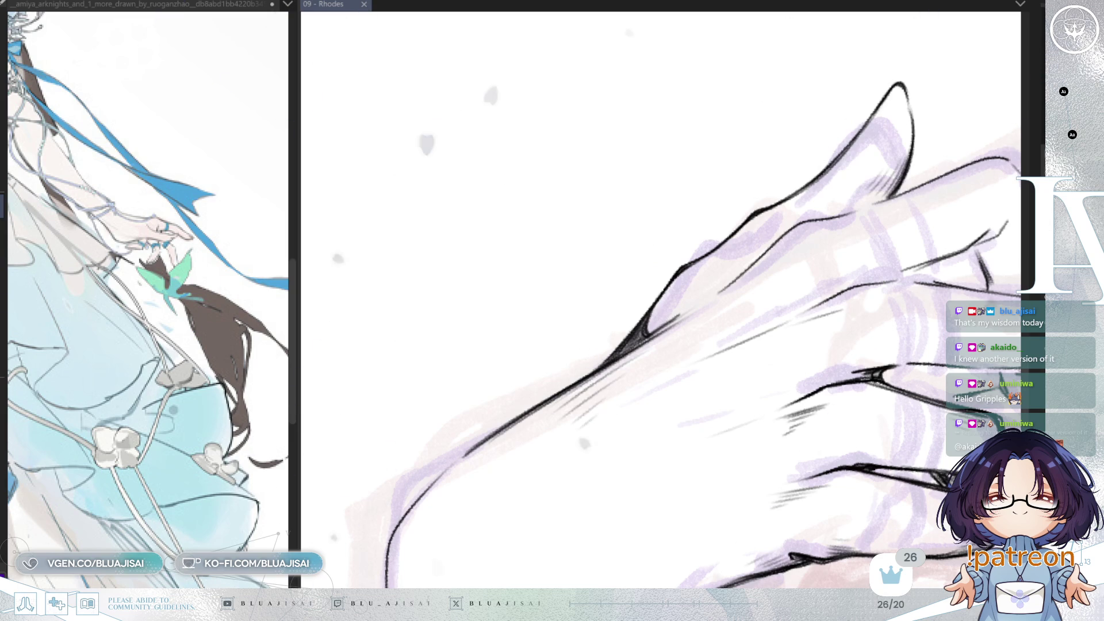
# Pan, tilt and mirror the view to bring the upper fingers to an inking angle.
pyautogui.moveTo(795, 228); pyautogui.dragTo(746, 253)
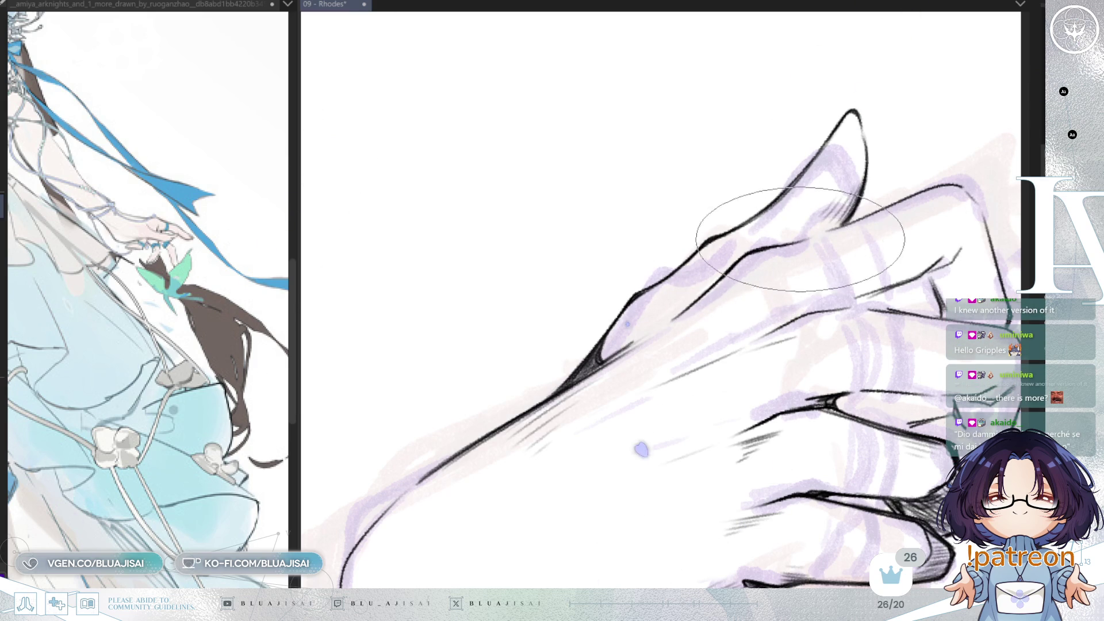
pyautogui.moveTo(792, 251); pyautogui.dragTo(778, 261)
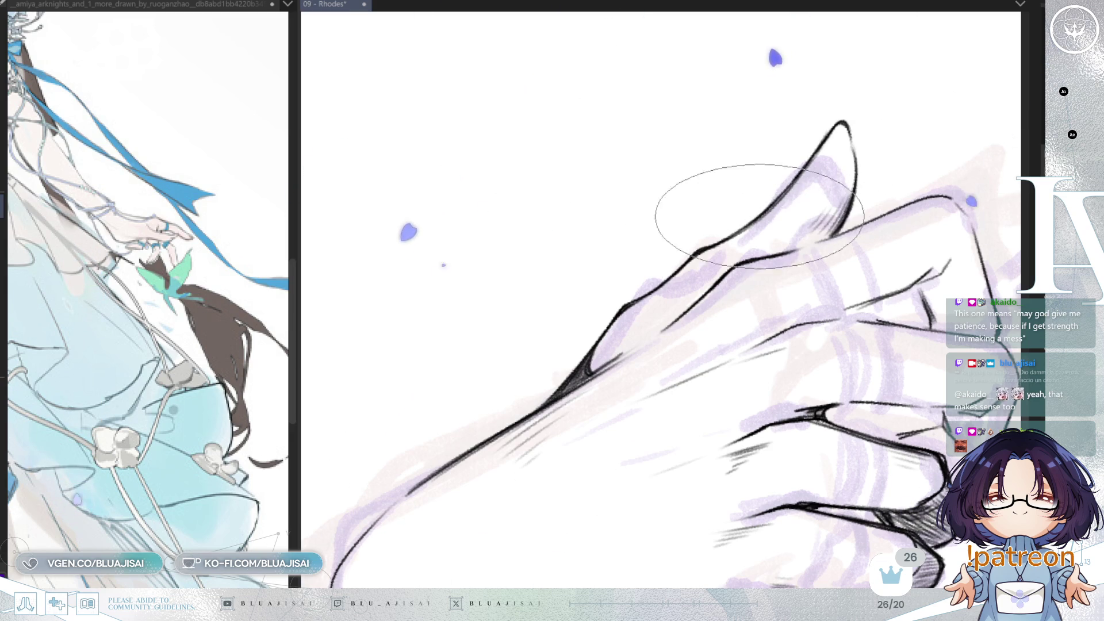
pyautogui.moveTo(808, 164); pyautogui.dragTo(729, 258)
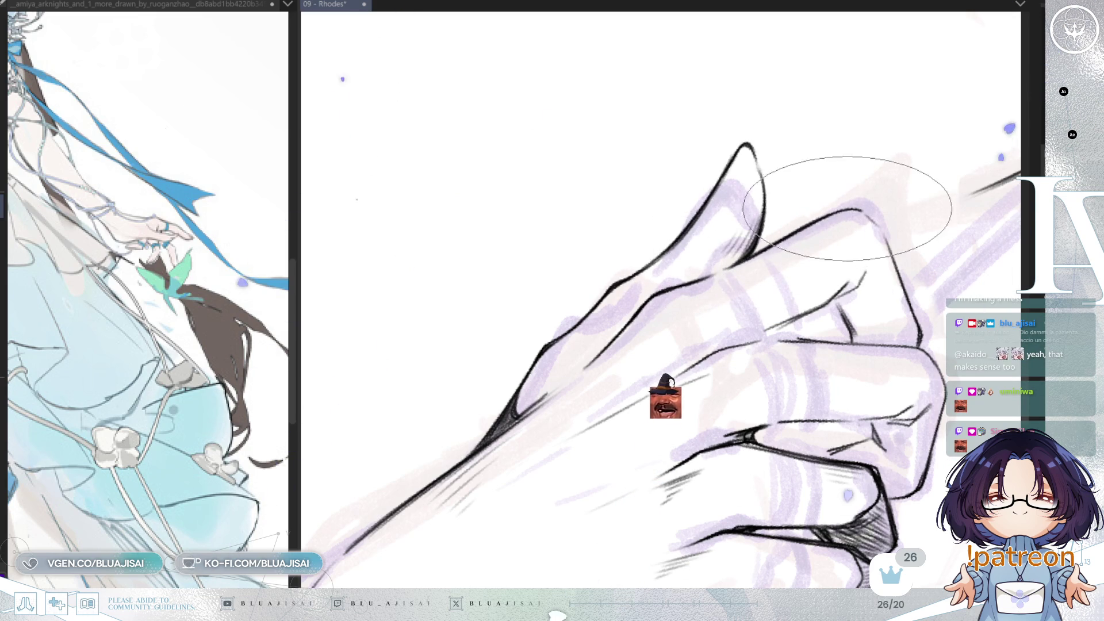
pyautogui.moveTo(863, 211); pyautogui.dragTo(830, 227)
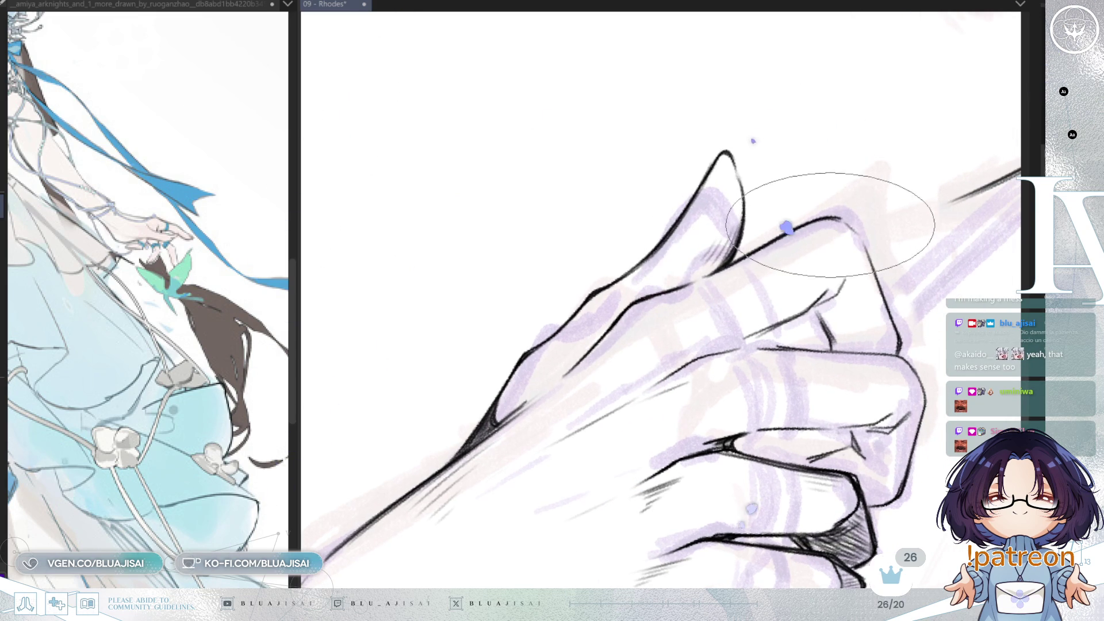
pyautogui.press('h')
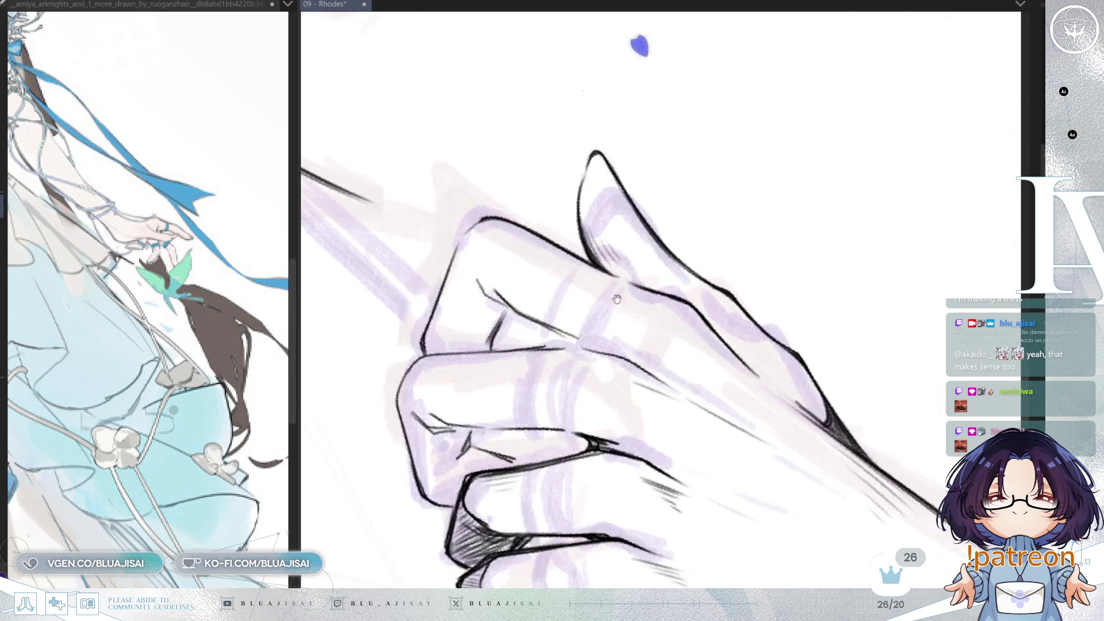
pyautogui.press('-')
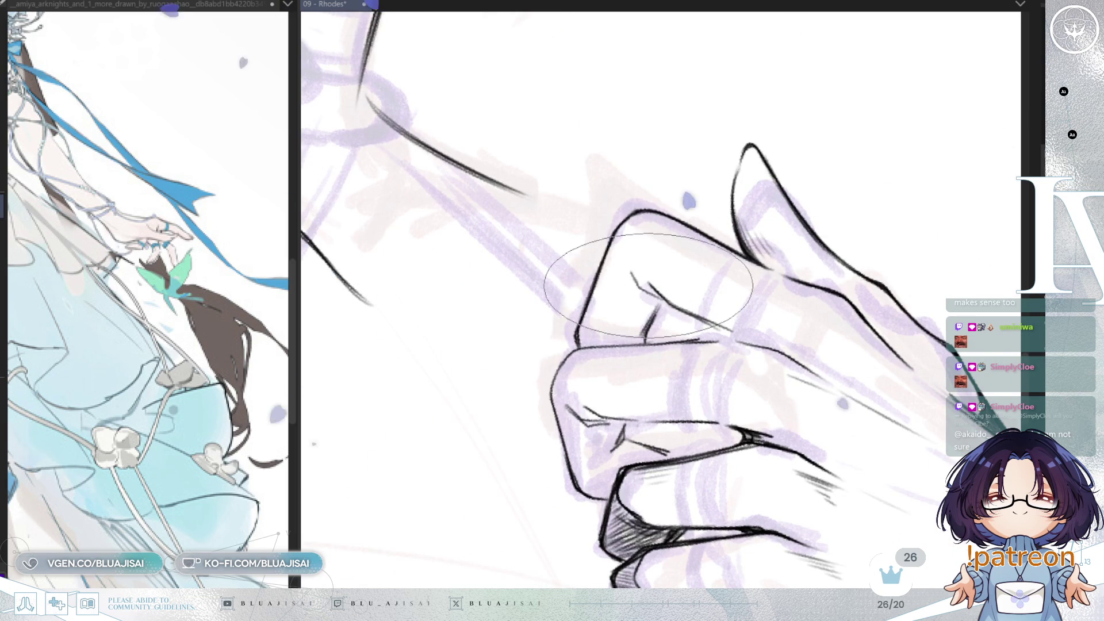
pyautogui.press('h')
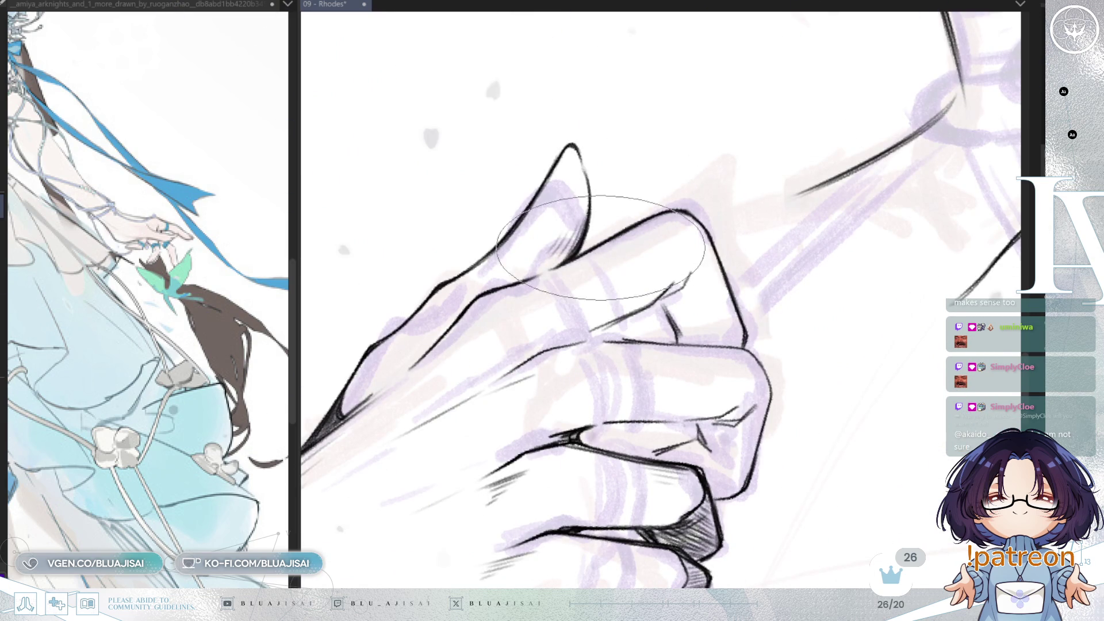
# Ink the left edge of the upper curled finger with the hand turned horizontal.
pyautogui.moveTo(682, 302); pyautogui.dragTo(653, 234)
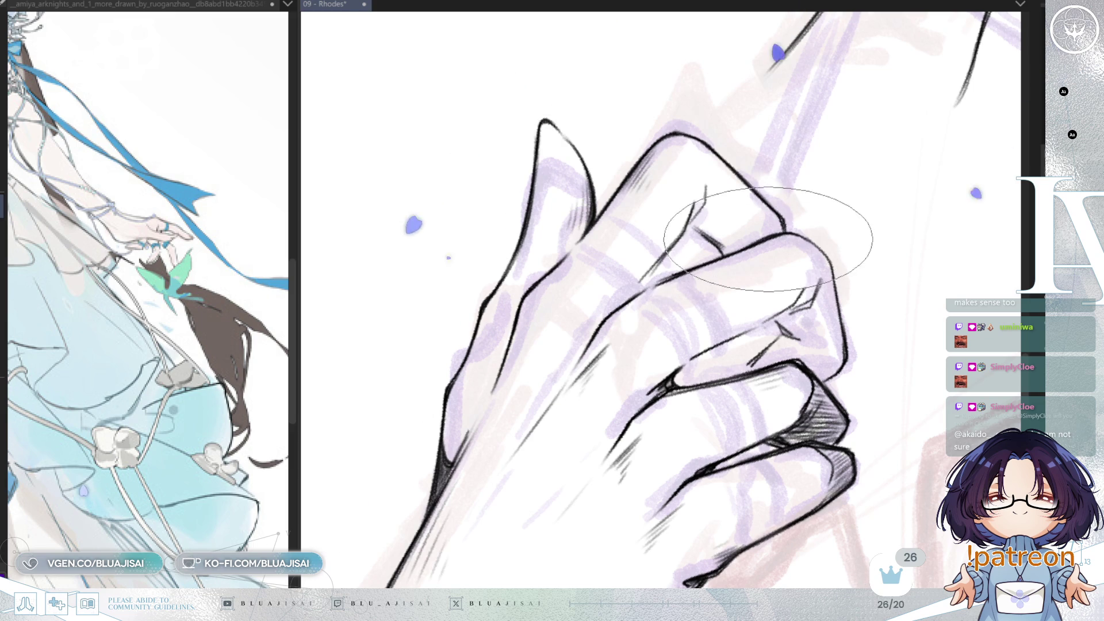
pyautogui.moveTo(765, 222)
pyautogui.mouseDown()
pyautogui.moveTo(814, 210)
pyautogui.moveTo(756, 229)
pyautogui.moveTo(727, 259)
pyautogui.moveTo(721, 304)
pyautogui.mouseUp()
pyautogui.press('-')
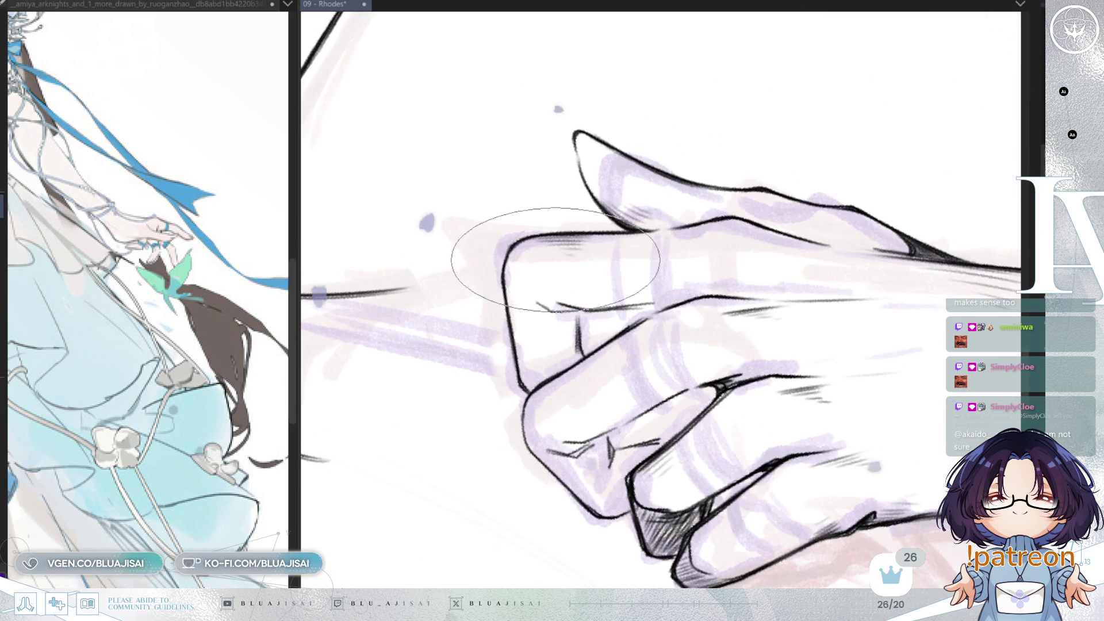
pyautogui.press('-')
pyautogui.press('-')
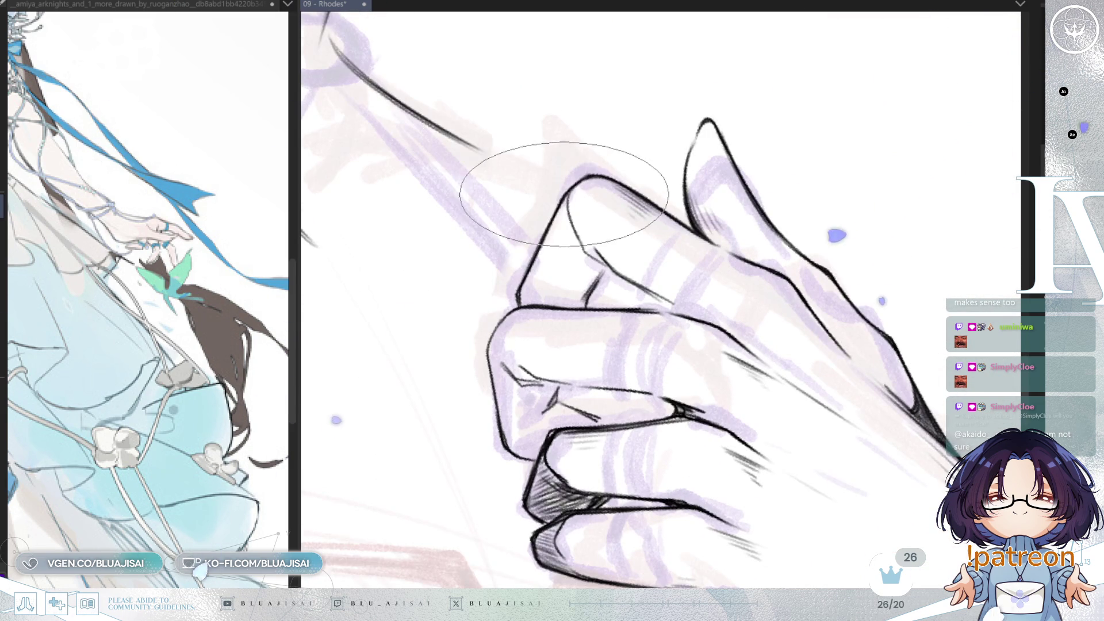
pyautogui.moveTo(561, 226); pyautogui.dragTo(522, 291)
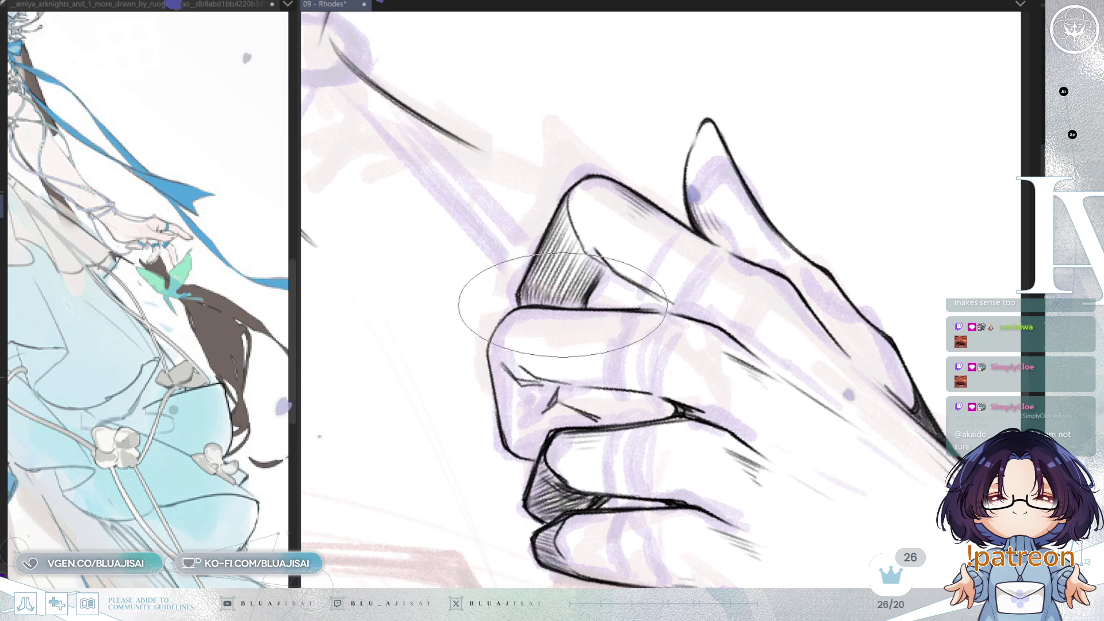
# Hatch dense black shading along the side of the bent knuckle.
pyautogui.moveTo(568, 199)
pyautogui.mouseDown()
pyautogui.moveTo(617, 161)
pyautogui.moveTo(707, 170)
pyautogui.moveTo(604, 172)
pyautogui.mouseUp()
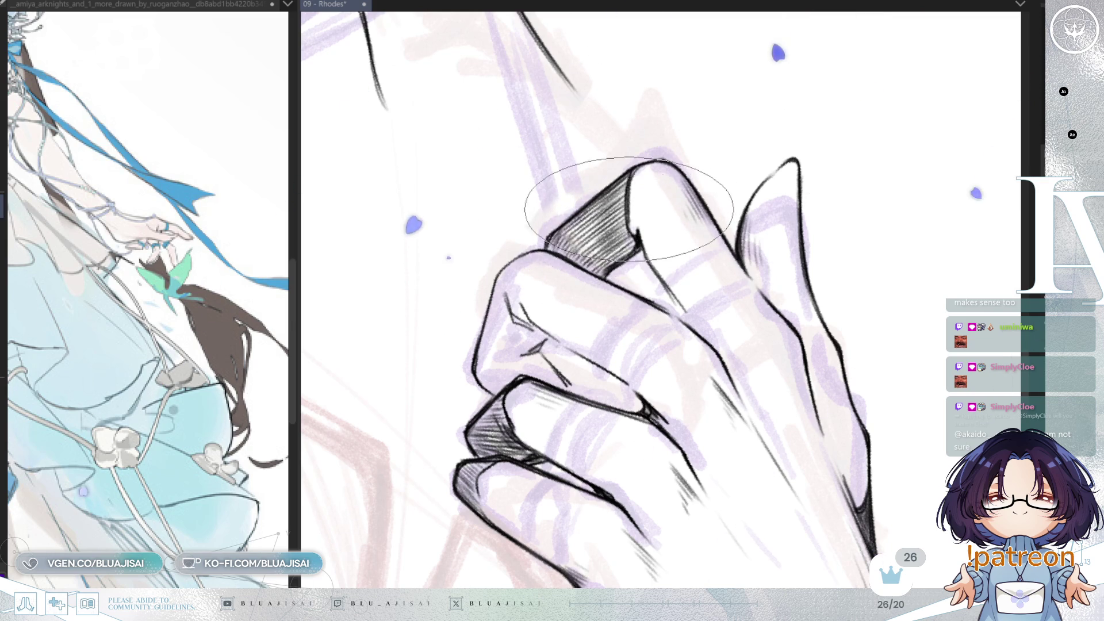
pyautogui.moveTo(629, 177); pyautogui.dragTo(468, 321)
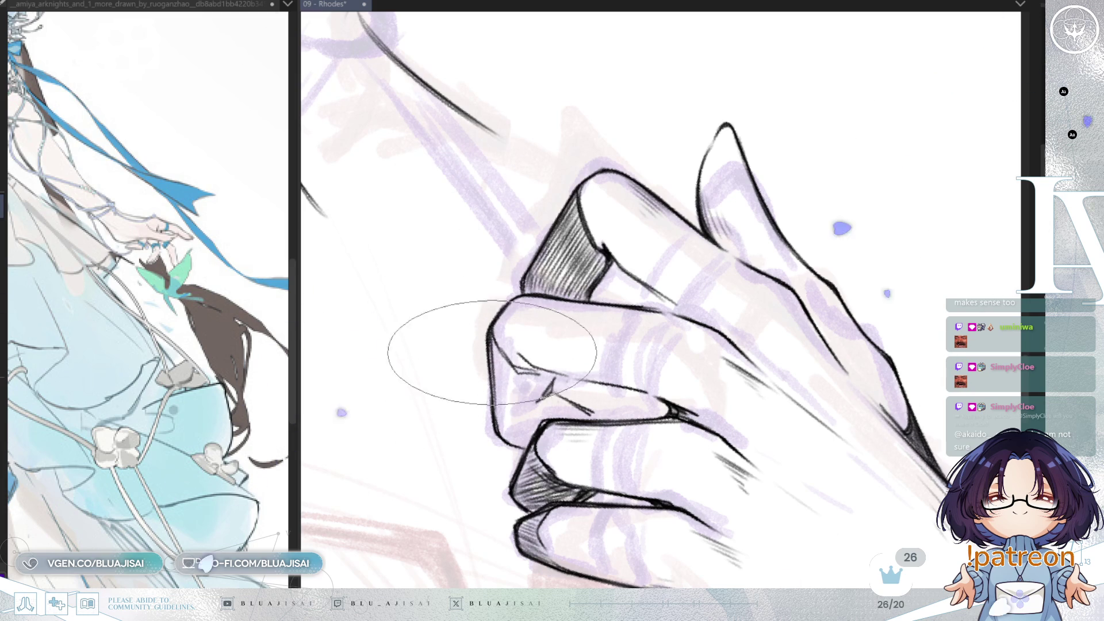
pyautogui.moveTo(493, 338)
pyautogui.mouseDown()
pyautogui.moveTo(512, 443)
pyautogui.moveTo(519, 369)
pyautogui.mouseUp()
pyautogui.press('4')
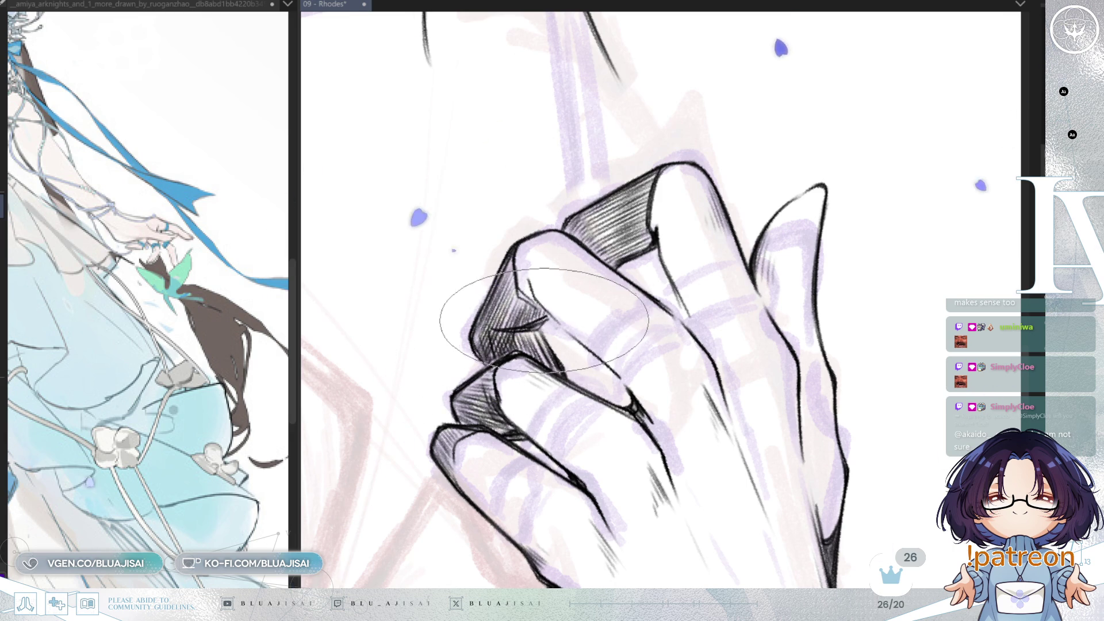
pyautogui.press('m')
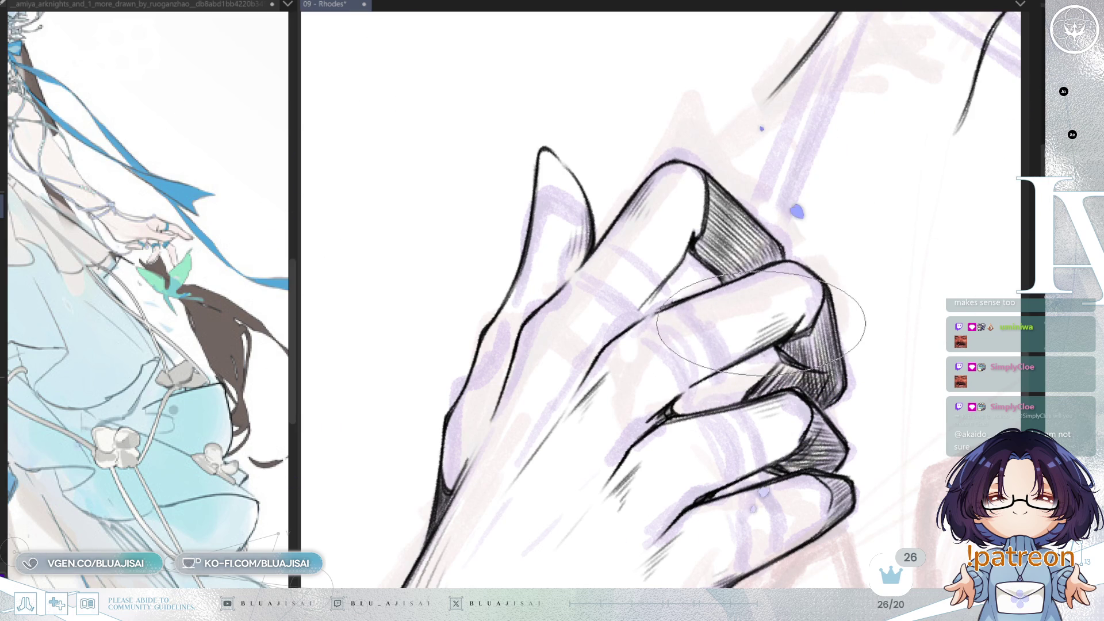
pyautogui.scroll(-1, 785, 293)
pyautogui.scroll(-1, 786, 293)
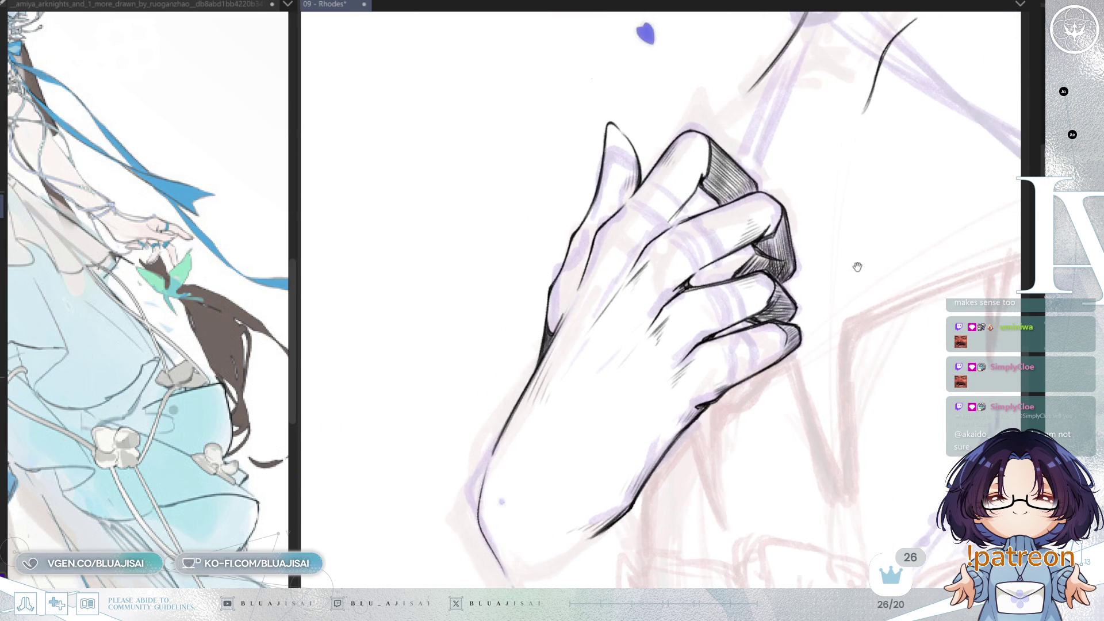
# Draw thin black crease lines at the wrist below the hand.
pyautogui.moveTo(852, 212); pyautogui.dragTo(828, 305)
pyautogui.scroll(1, 566, 224)
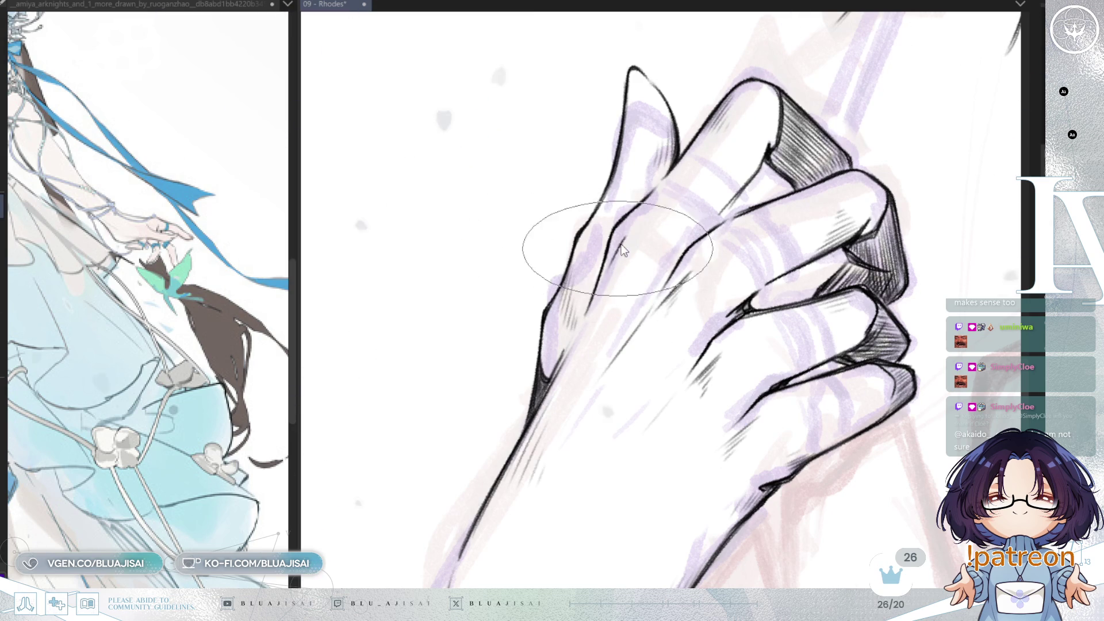
pyautogui.scroll(-1, 581, 370)
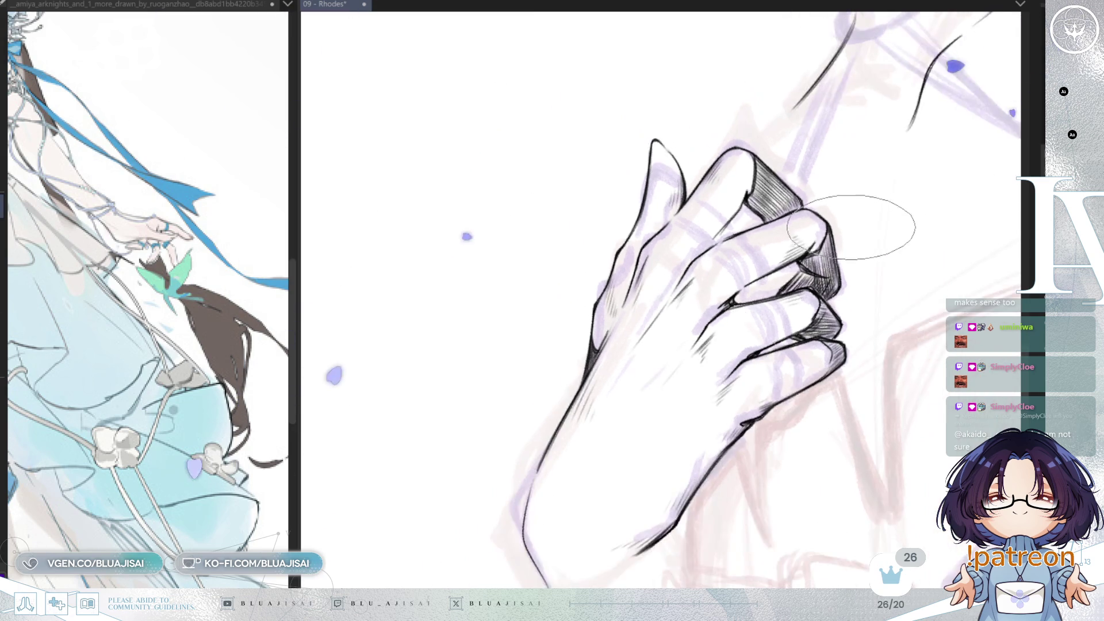
pyautogui.scroll(-1, 863, 222)
pyautogui.press('End')
pyautogui.press('End')
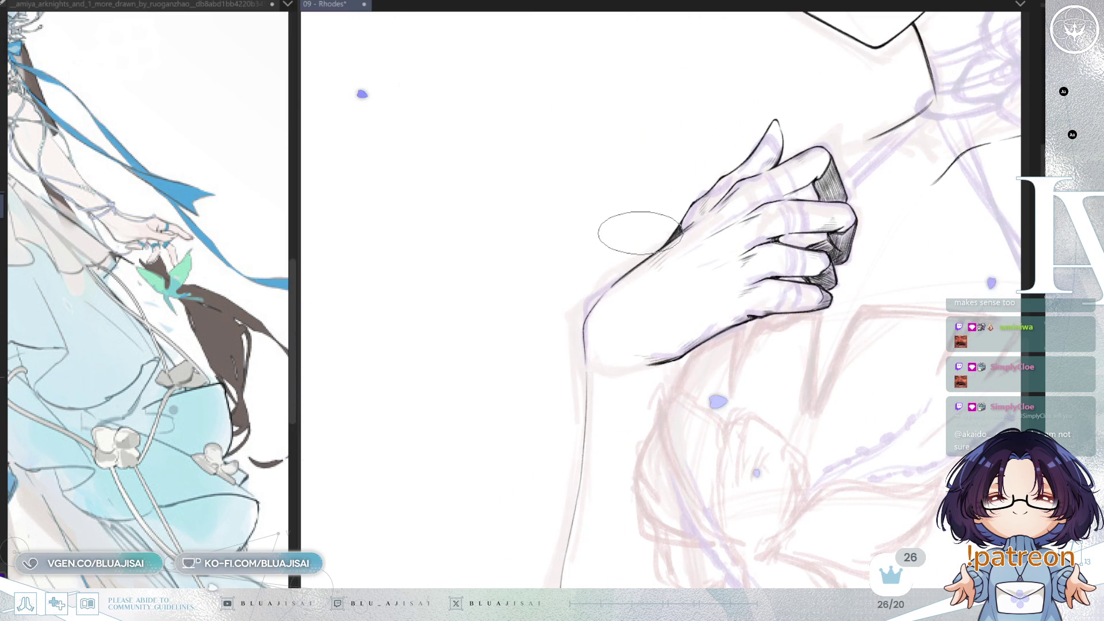
pyautogui.scroll(2, 680, 316)
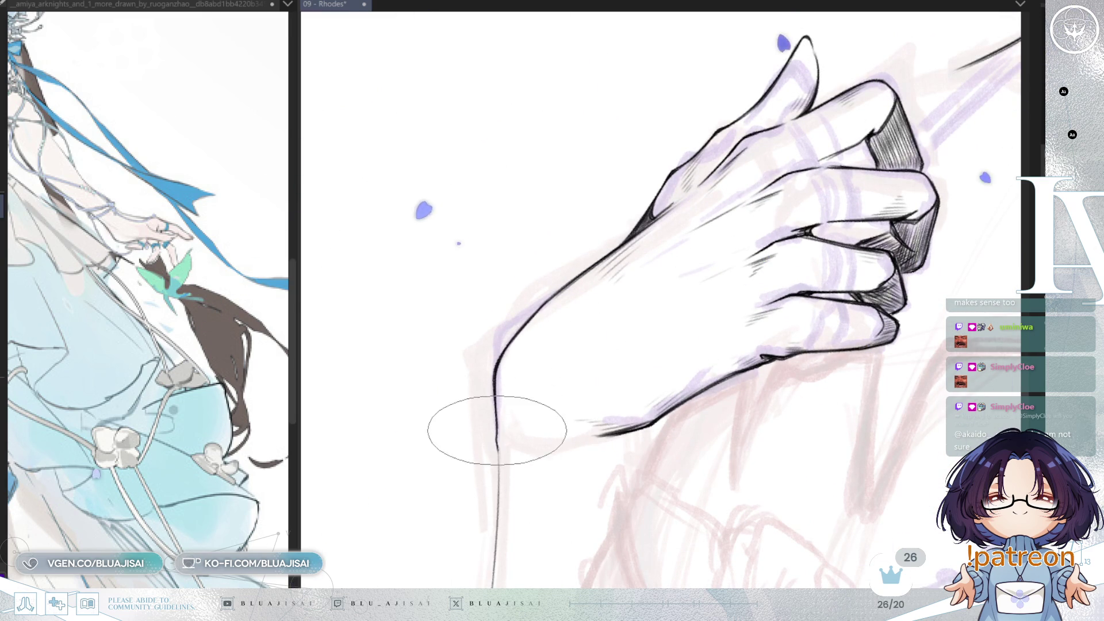
pyautogui.moveTo(603, 381); pyautogui.dragTo(645, 296)
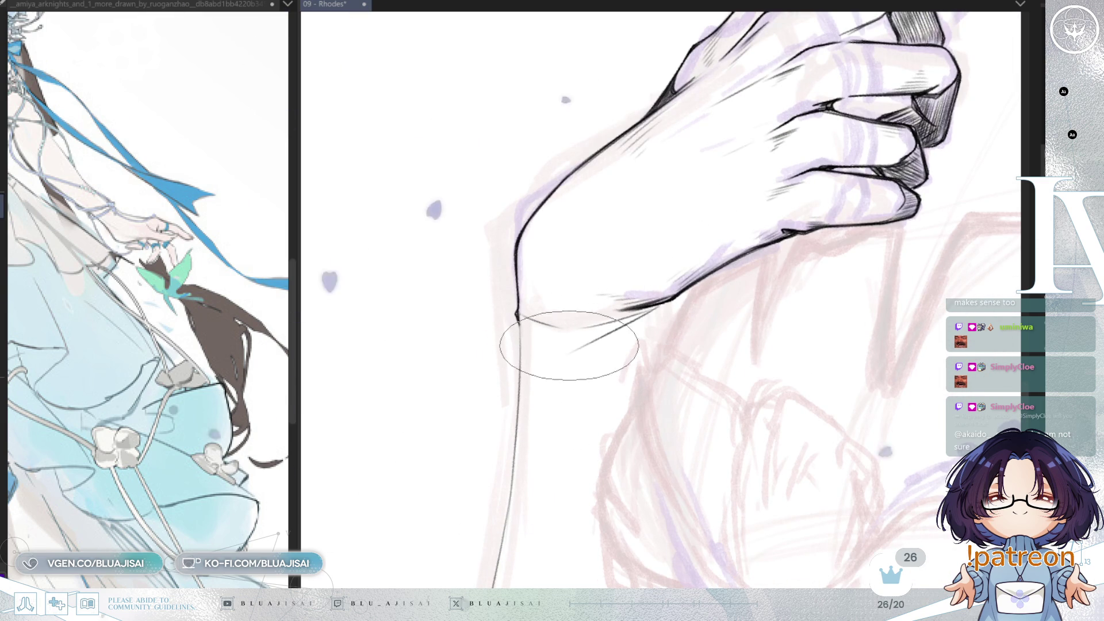
pyautogui.moveTo(537, 363); pyautogui.dragTo(618, 338)
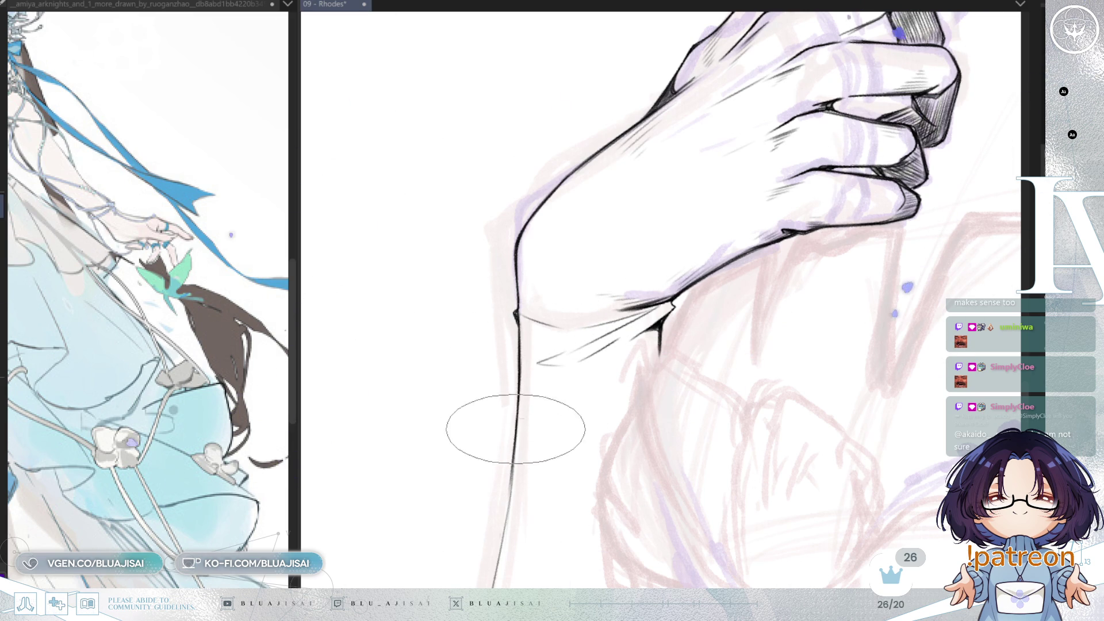
# Thicken the outer forearm contour line running down below the wrist.
pyautogui.moveTo(497, 479); pyautogui.dragTo(536, 287)
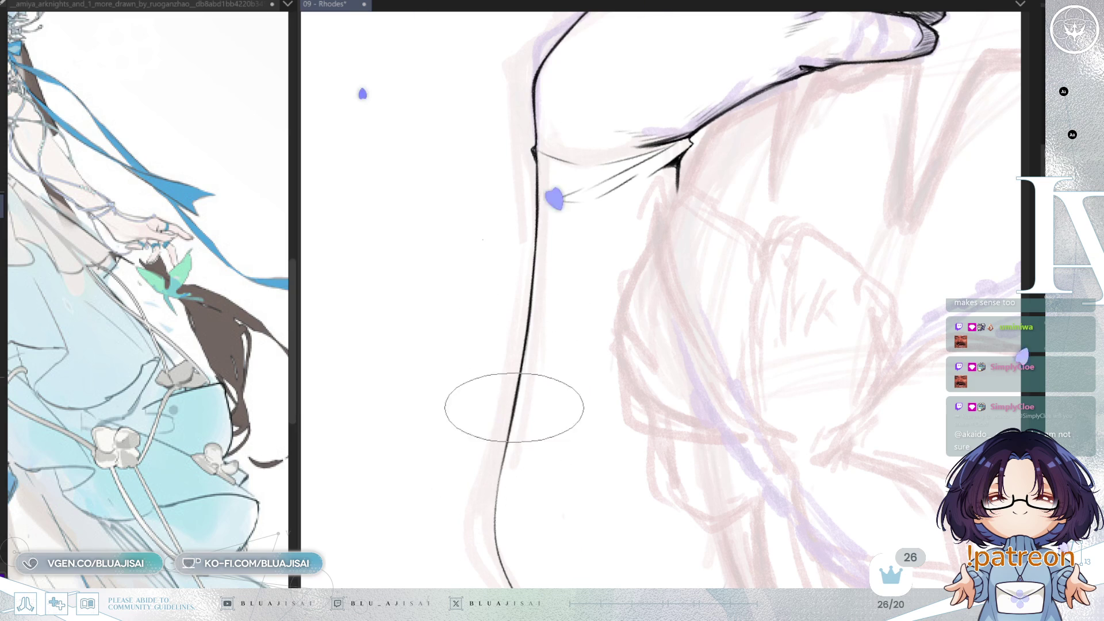
pyautogui.moveTo(495, 510)
pyautogui.mouseDown()
pyautogui.moveTo(500, 466)
pyautogui.moveTo(475, 375)
pyautogui.mouseUp()
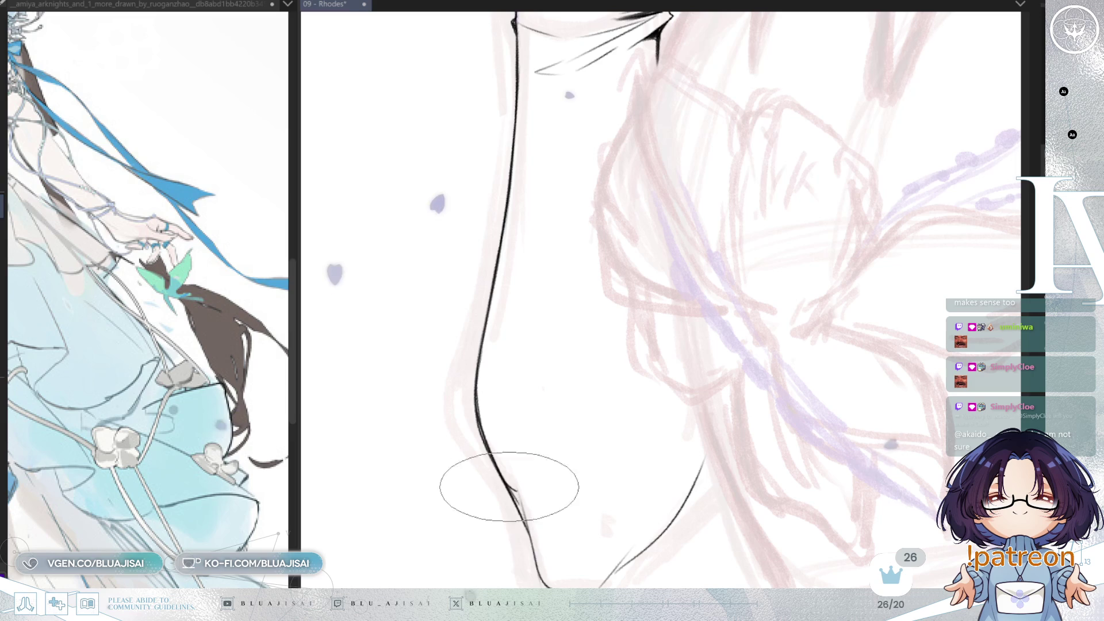
pyautogui.moveTo(511, 490); pyautogui.dragTo(520, 502)
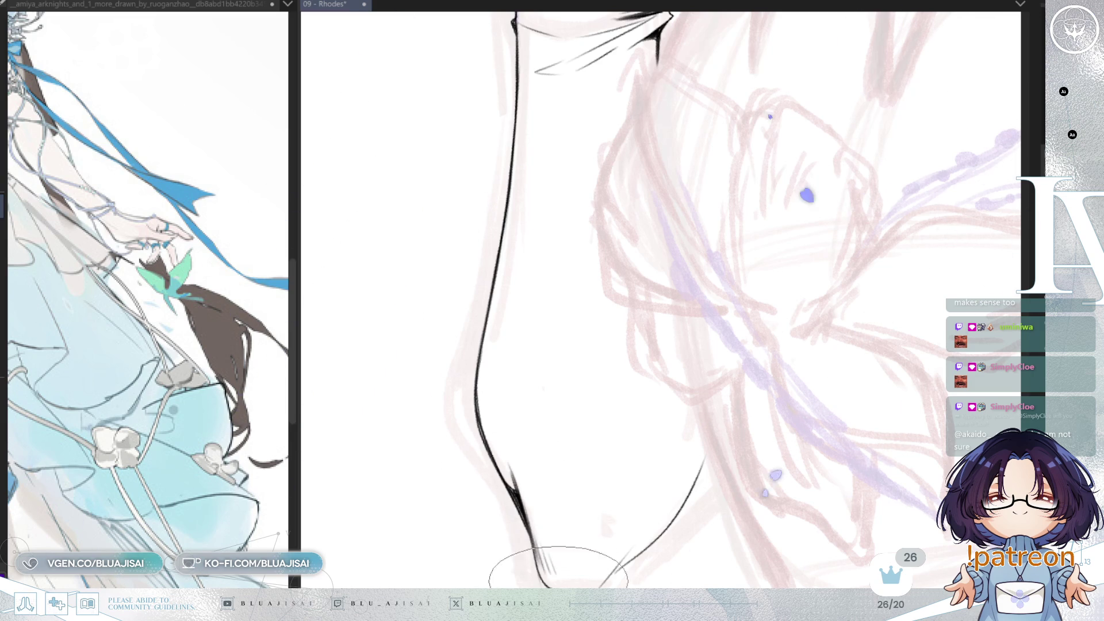
# Join the upper forearm line's tip smoothly into the lower curve toward the elbow.
pyautogui.moveTo(603, 393)
pyautogui.mouseDown()
pyautogui.moveTo(461, 427)
pyautogui.moveTo(611, 290)
pyautogui.mouseUp()
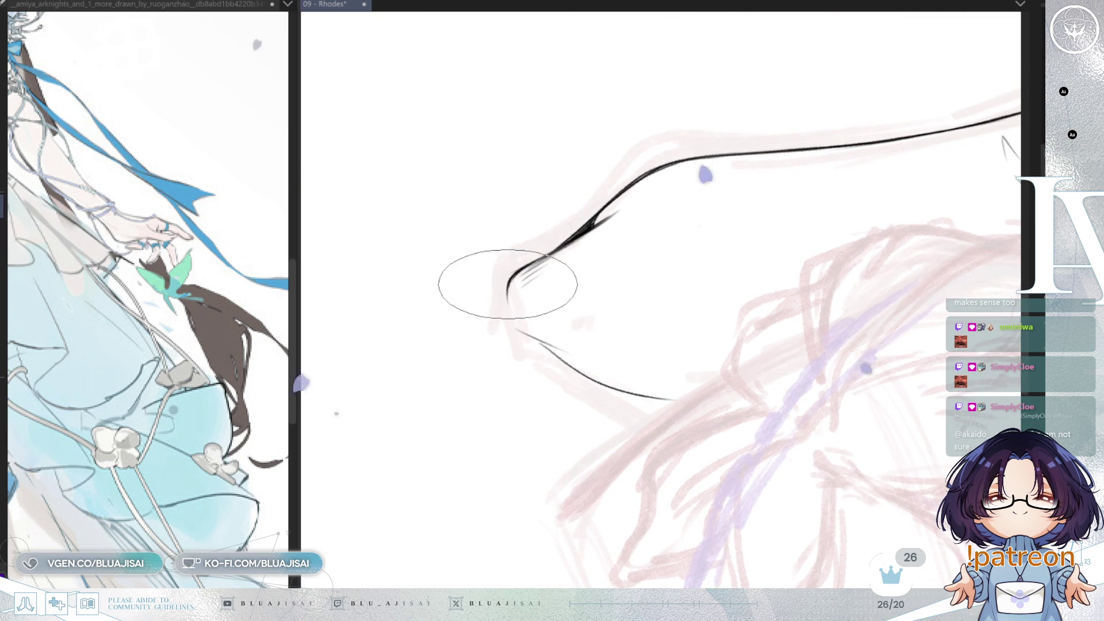
pyautogui.moveTo(509, 278)
pyautogui.mouseDown()
pyautogui.moveTo(528, 341)
pyautogui.moveTo(703, 328)
pyautogui.mouseUp()
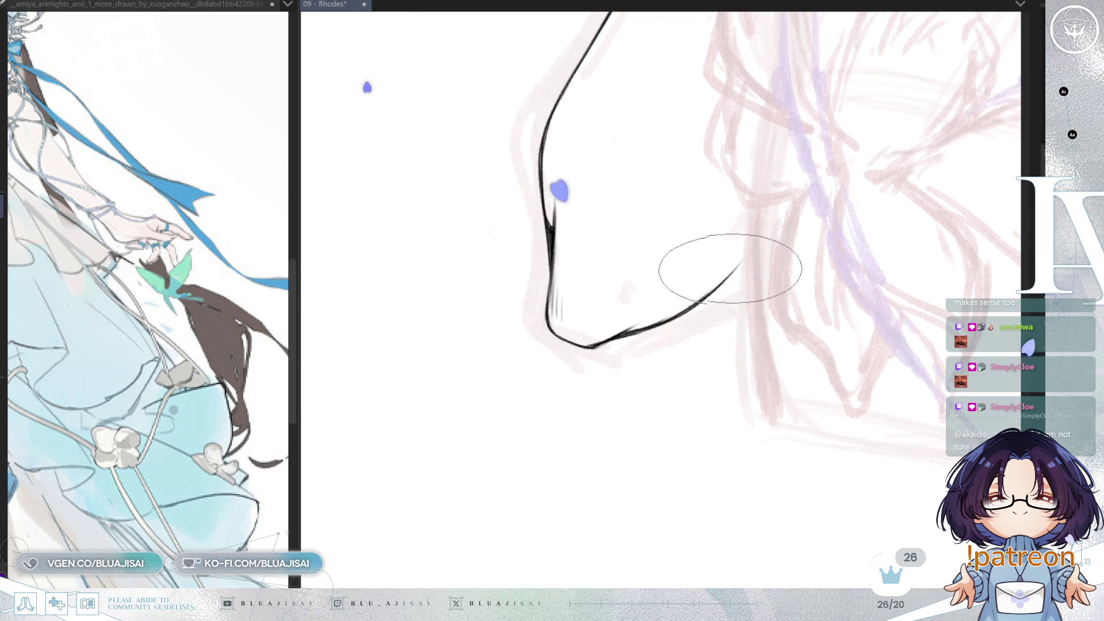
pyautogui.moveTo(708, 294); pyautogui.dragTo(622, 440)
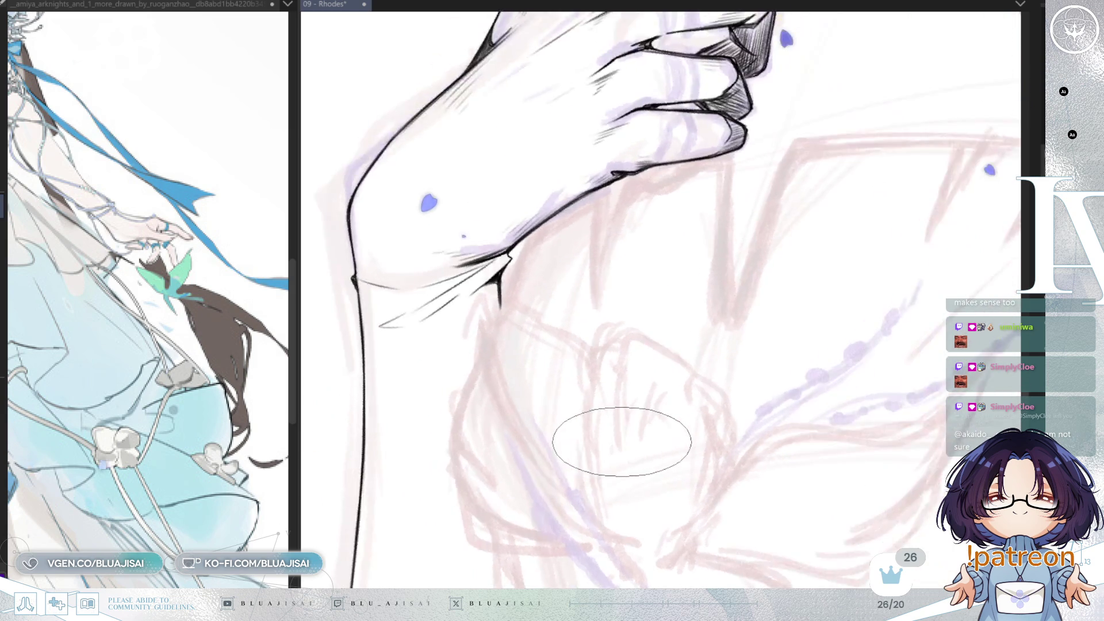
pyautogui.scroll(-2, 622, 440)
pyautogui.scroll(-2, 636, 423)
pyautogui.scroll(-2, 734, 363)
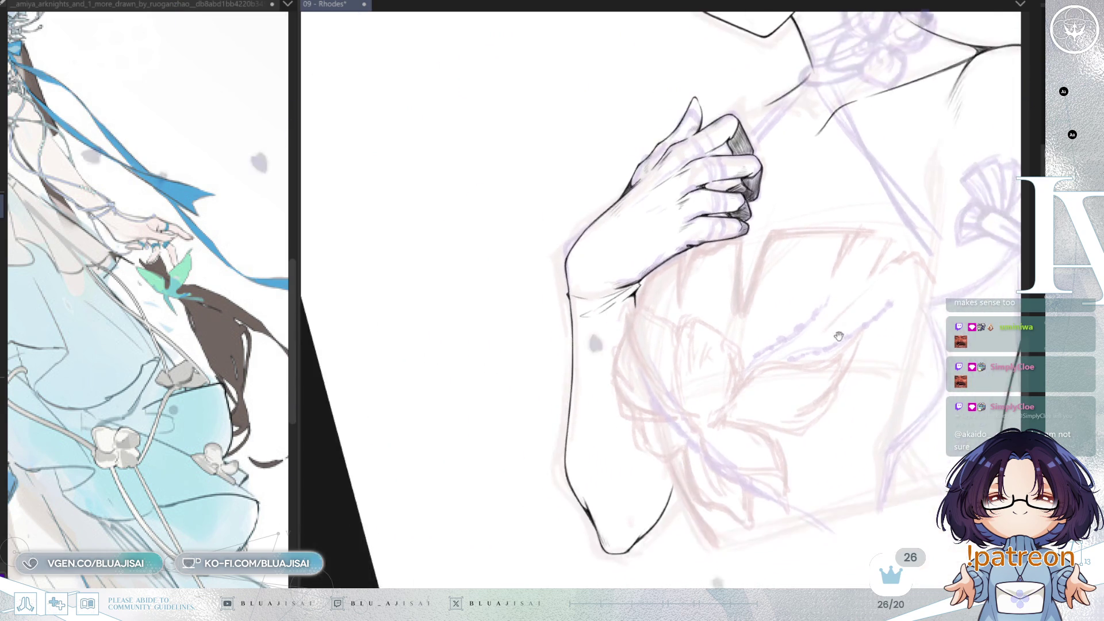
pyautogui.scroll(-2, 846, 308)
# Shift, rotate and mirror the view toward the torso and far arm.
pyautogui.moveTo(846, 308)
pyautogui.mouseDown()
pyautogui.moveTo(906, 264)
pyautogui.moveTo(786, 383)
pyautogui.mouseUp()
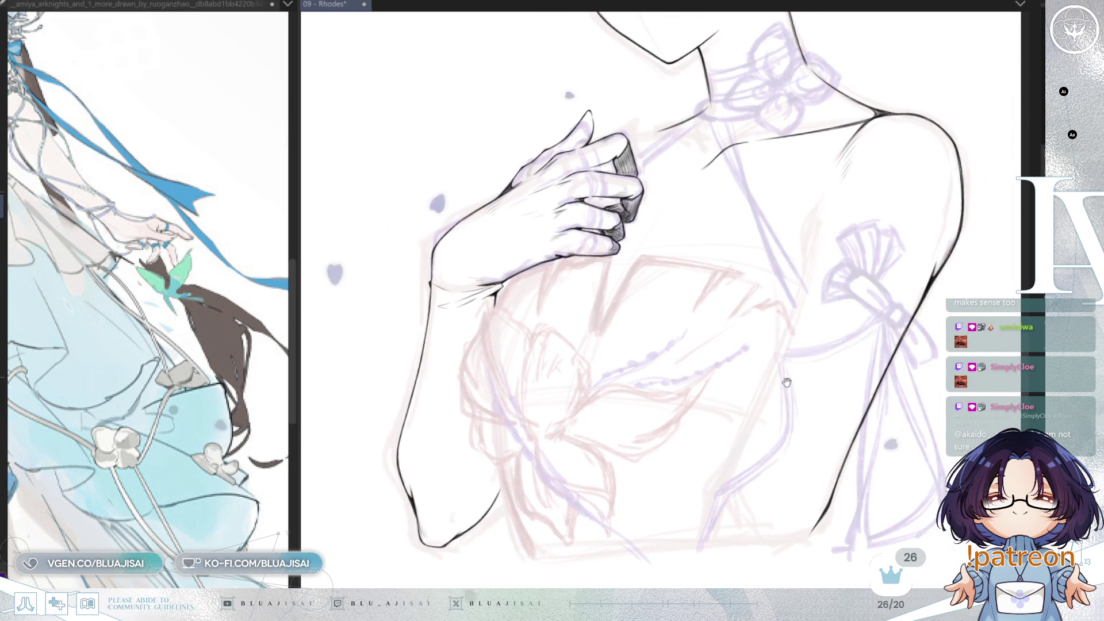
pyautogui.moveTo(647, 435); pyautogui.dragTo(746, 360)
pyautogui.moveTo(945, 259); pyautogui.dragTo(777, 302)
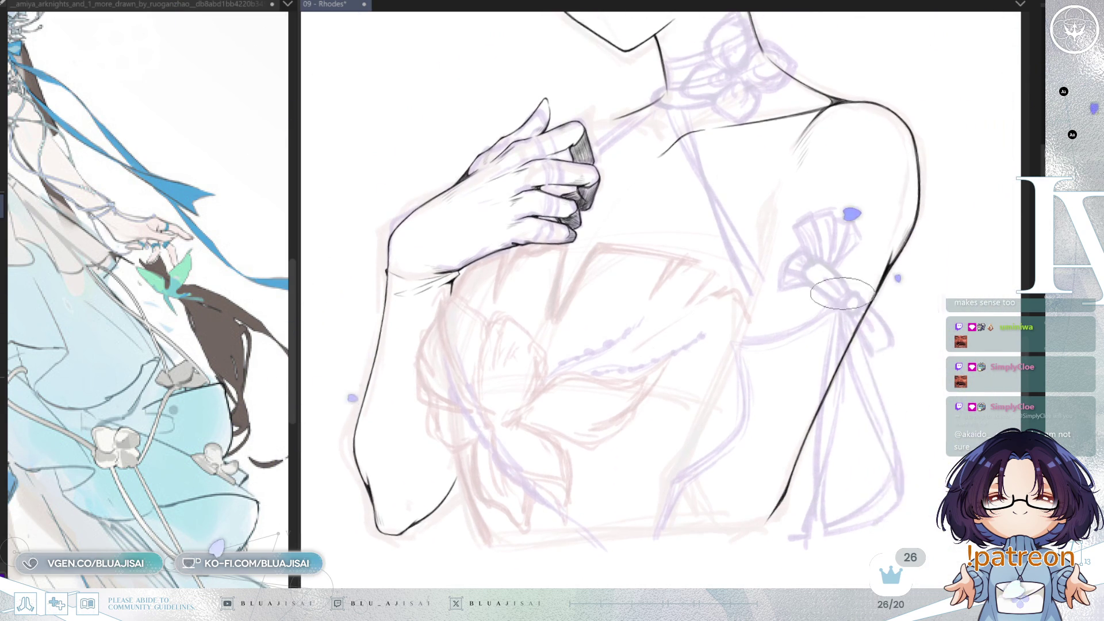
pyautogui.press('h')
pyautogui.moveTo(691, 285); pyautogui.dragTo(584, 272)
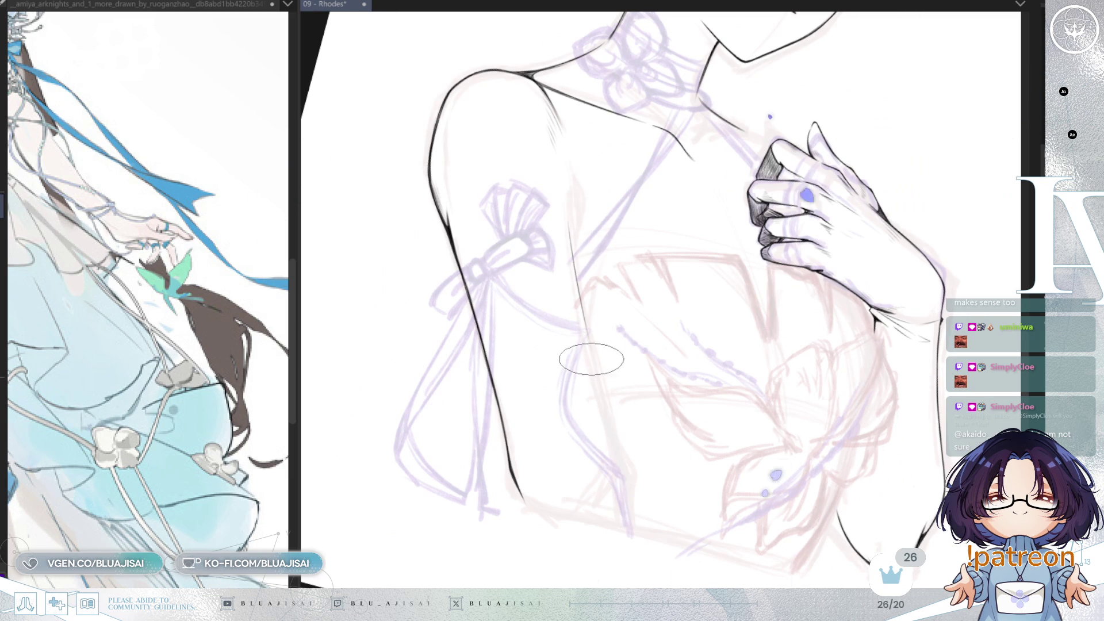
# Extend the far arm's contour line further down beside the torso.
pyautogui.press('m')
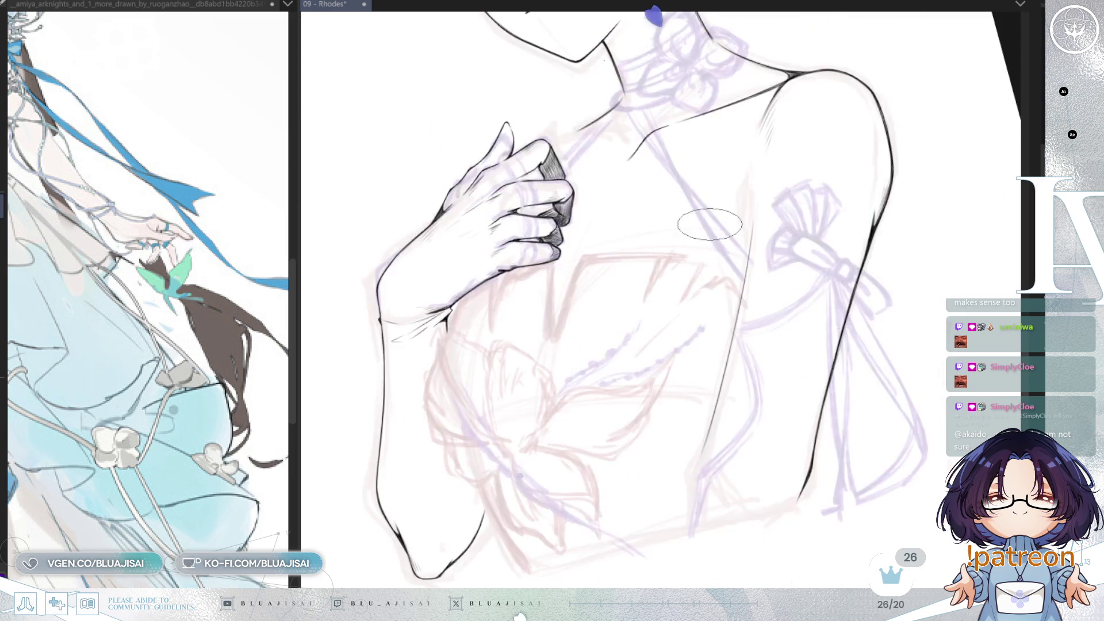
pyautogui.press('-')
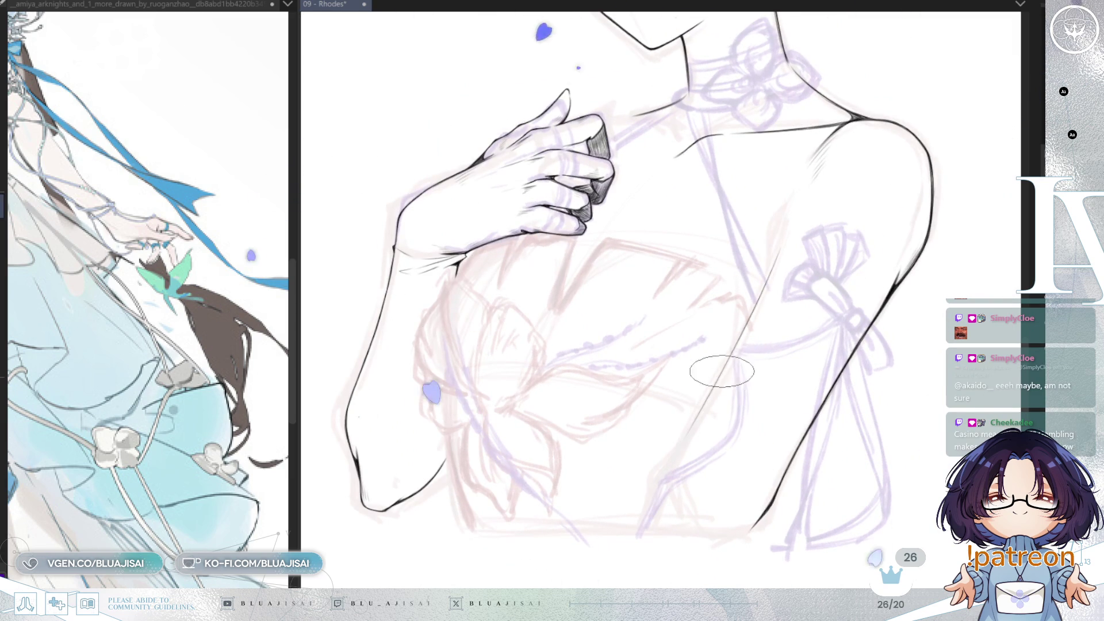
pyautogui.moveTo(680, 448); pyautogui.dragTo(641, 520)
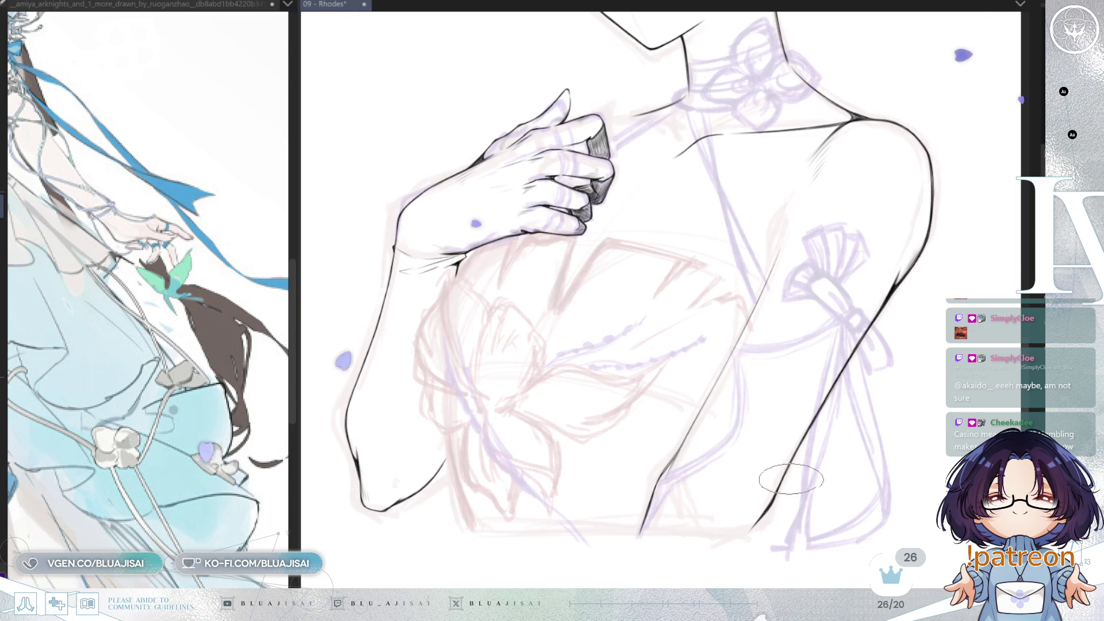
pyautogui.scroll(1, 770, 507)
pyautogui.scroll(1, 742, 539)
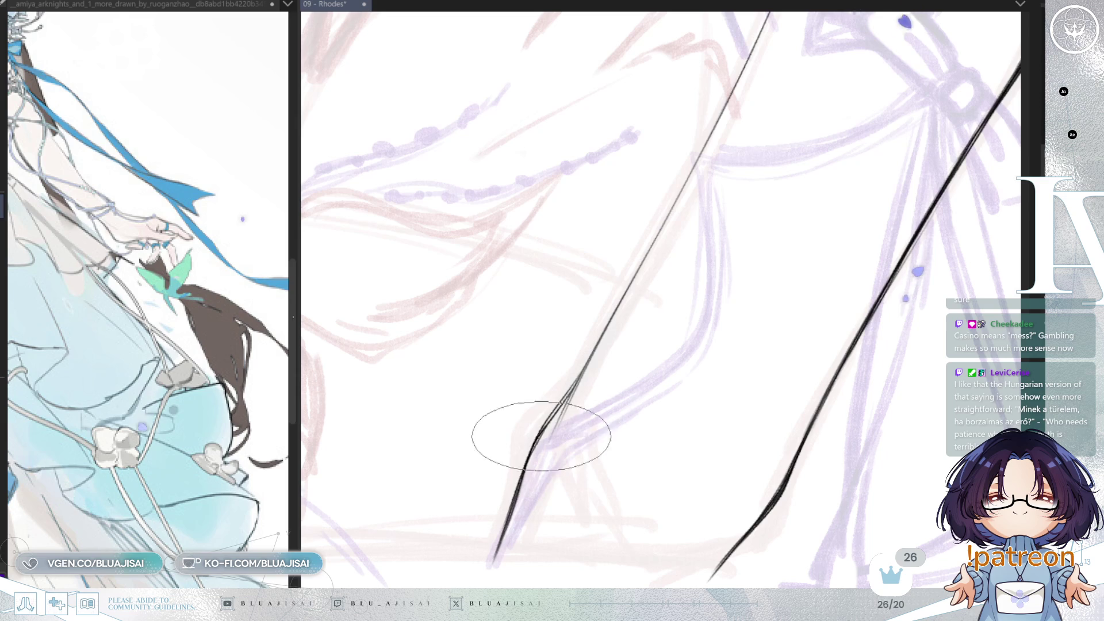
# Ink, thicken and darken the hooked join where the far arm's long contour tapers at its lower end.
pyautogui.press('End')
pyautogui.press('End')
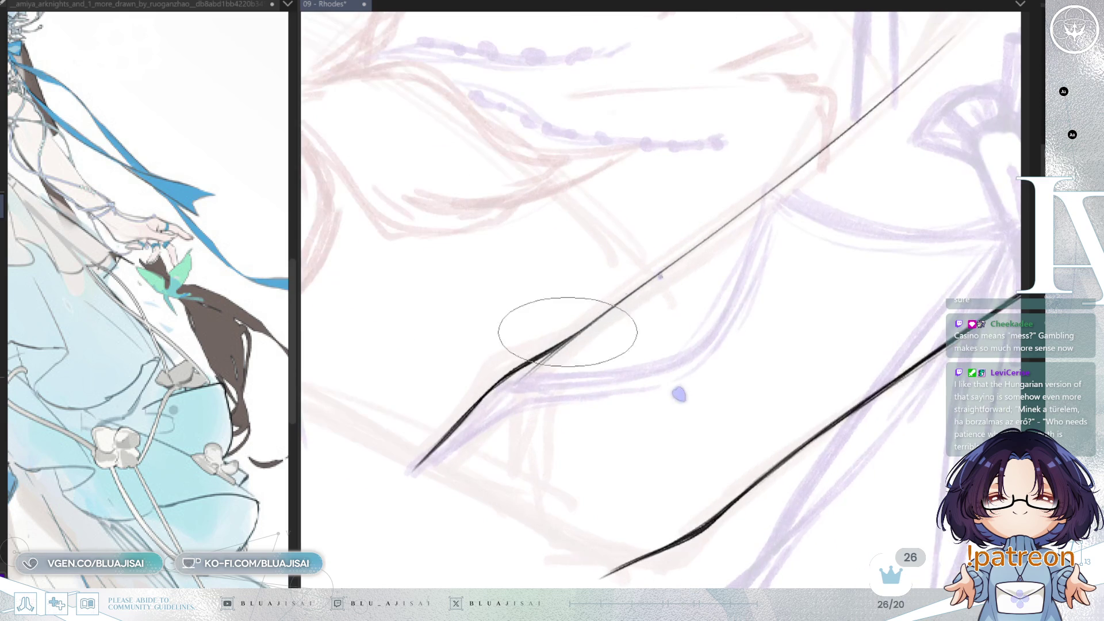
pyautogui.moveTo(567, 337); pyautogui.dragTo(521, 372)
pyautogui.moveTo(573, 332); pyautogui.dragTo(505, 387)
pyautogui.moveTo(555, 357)
pyautogui.mouseDown()
pyautogui.moveTo(523, 366)
pyautogui.moveTo(627, 382)
pyautogui.mouseUp()
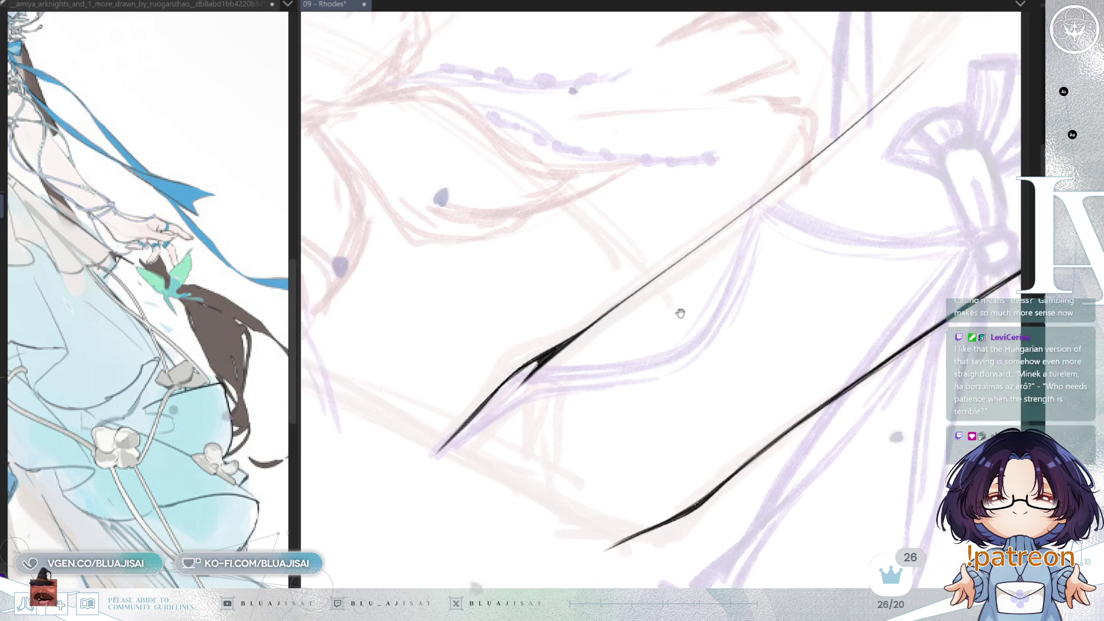
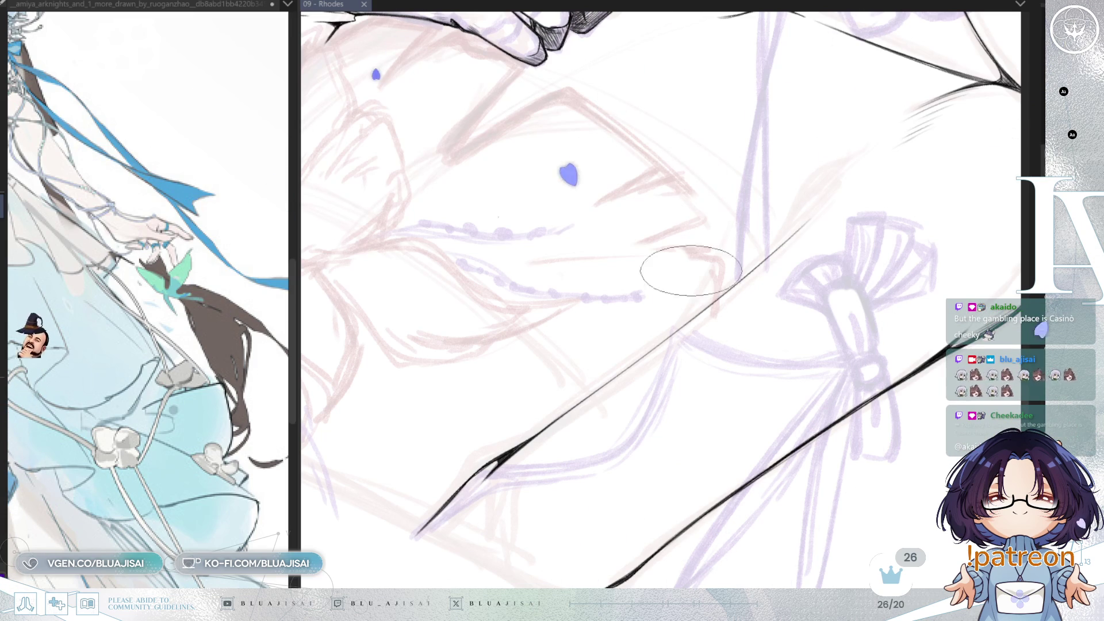
# Extend the long arm line's tapered tip up to the right and thicken it.
pyautogui.click(510, 451)
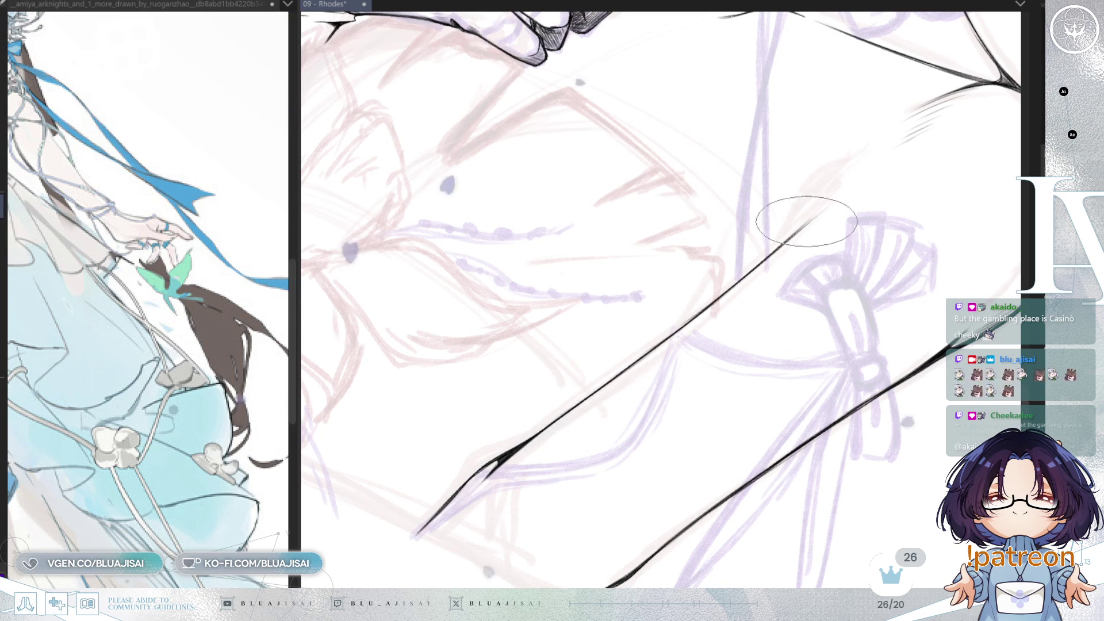
pyautogui.moveTo(780, 245); pyautogui.dragTo(831, 181)
pyautogui.scroll(2, 826, 190)
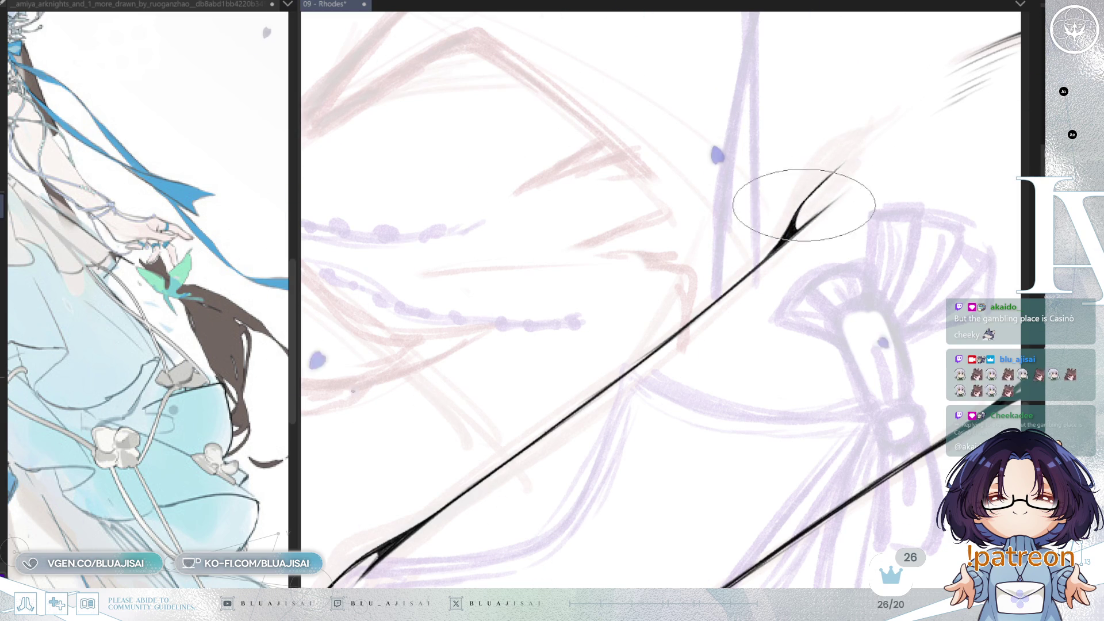
pyautogui.moveTo(790, 233); pyautogui.dragTo(828, 177)
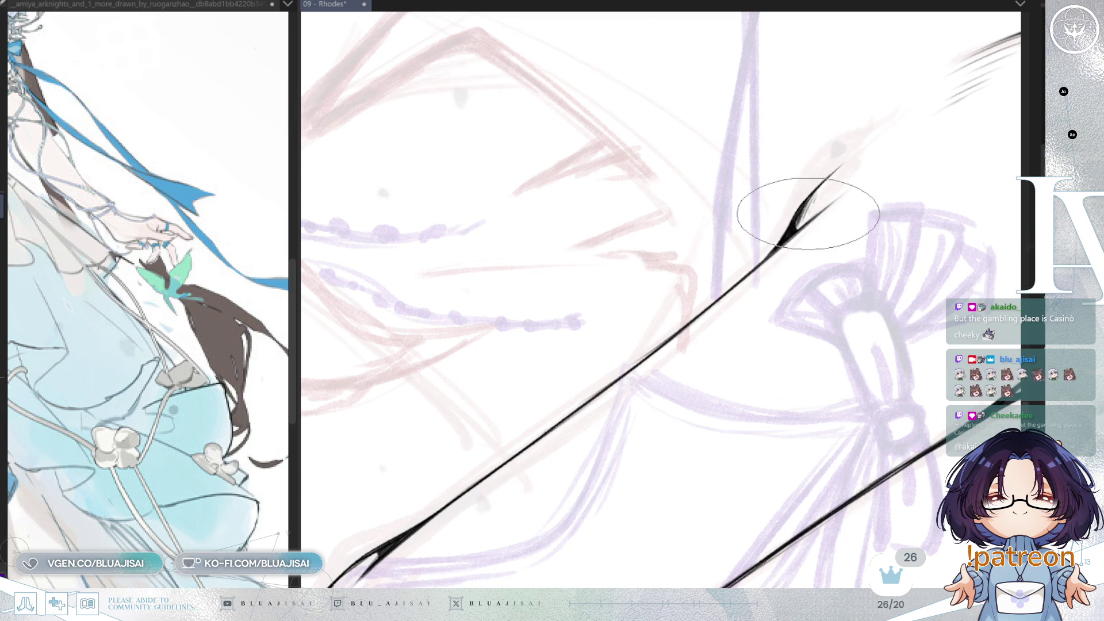
pyautogui.moveTo(827, 216); pyautogui.dragTo(837, 255)
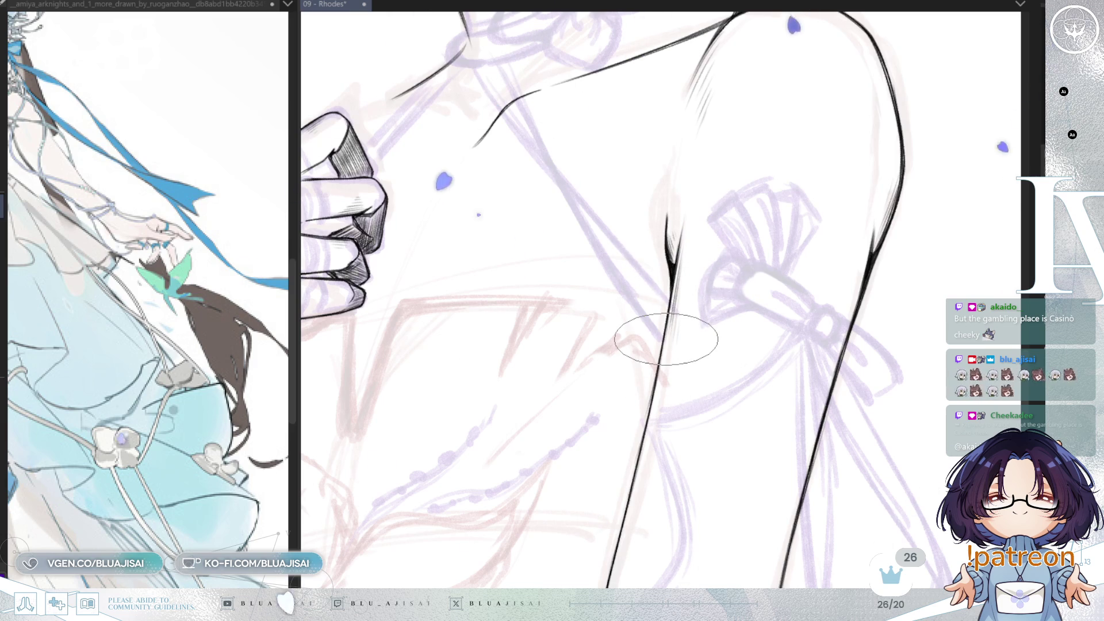
pyautogui.scroll(-5, 666, 340)
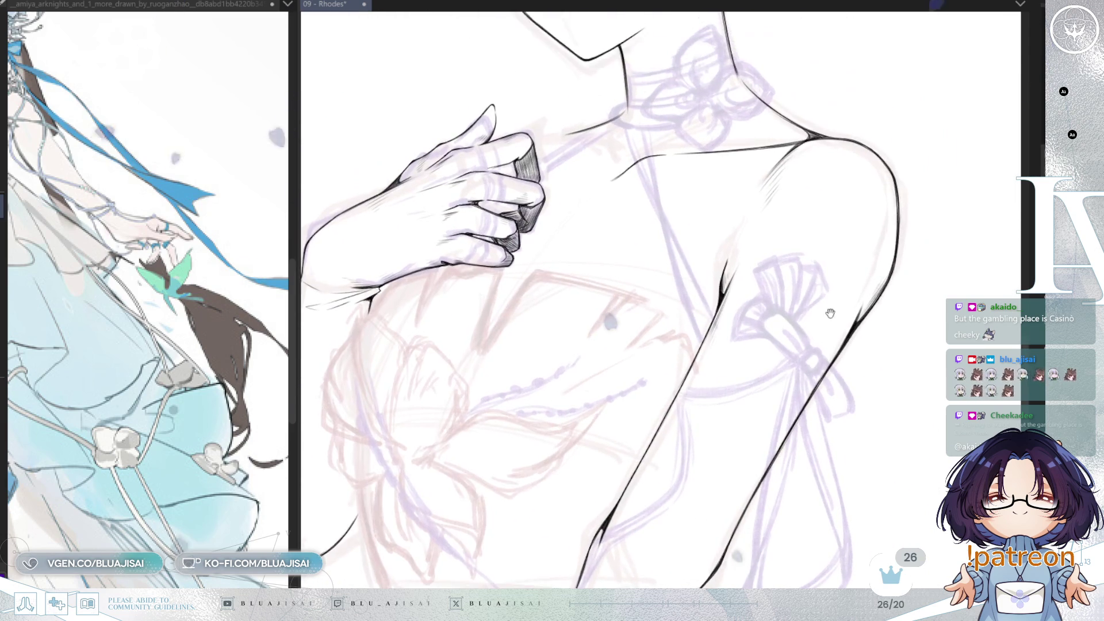
pyautogui.scroll(-1, 830, 298)
pyautogui.scroll(-1, 828, 285)
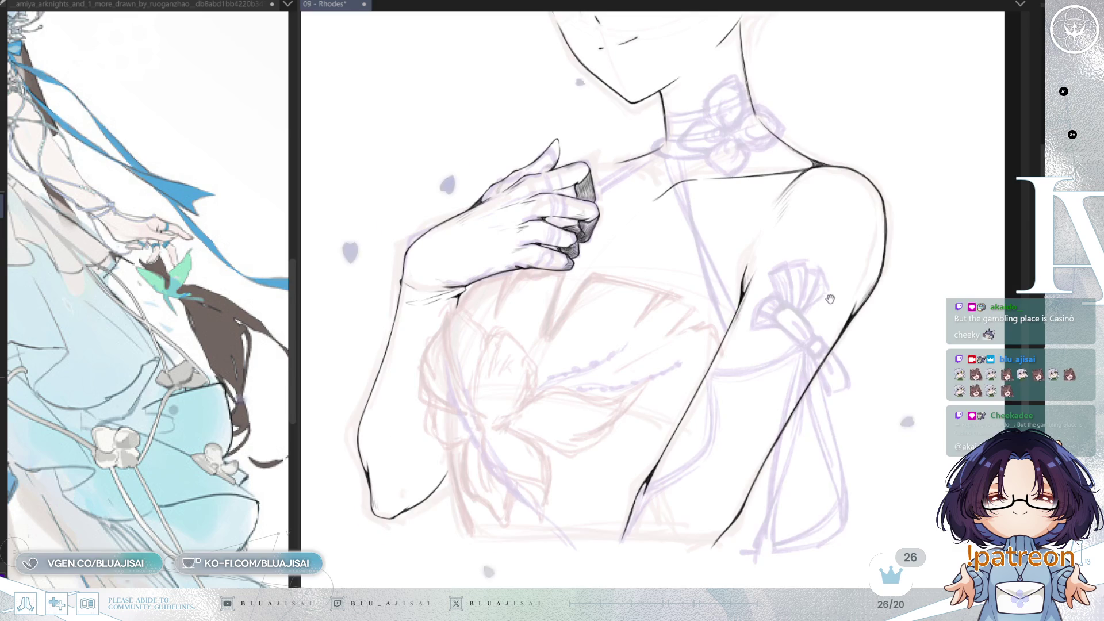
pyautogui.scroll(-1, 830, 298)
pyautogui.scroll(-1, 830, 298)
pyautogui.scroll(-1, 777, 397)
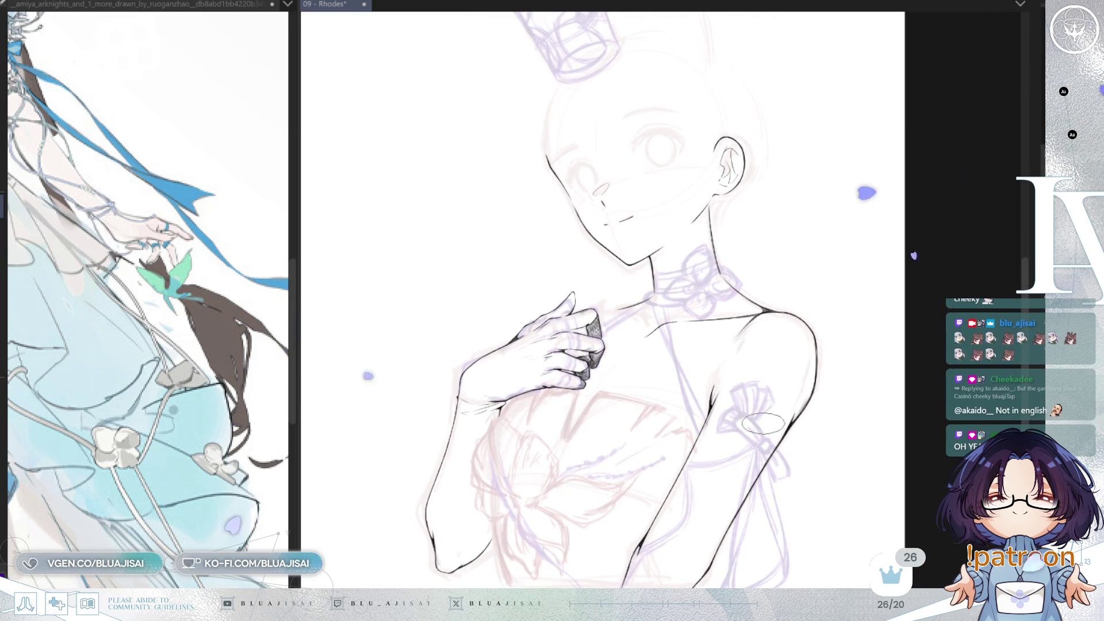
# Bring the chest and arm into view and widen the reference image panel for the bodice close-up.
pyautogui.moveTo(764, 423)
pyautogui.mouseDown()
pyautogui.moveTo(778, 276)
pyautogui.moveTo(878, 275)
pyautogui.mouseUp()
pyautogui.scroll(1, 878, 274)
pyautogui.scroll(1, 878, 275)
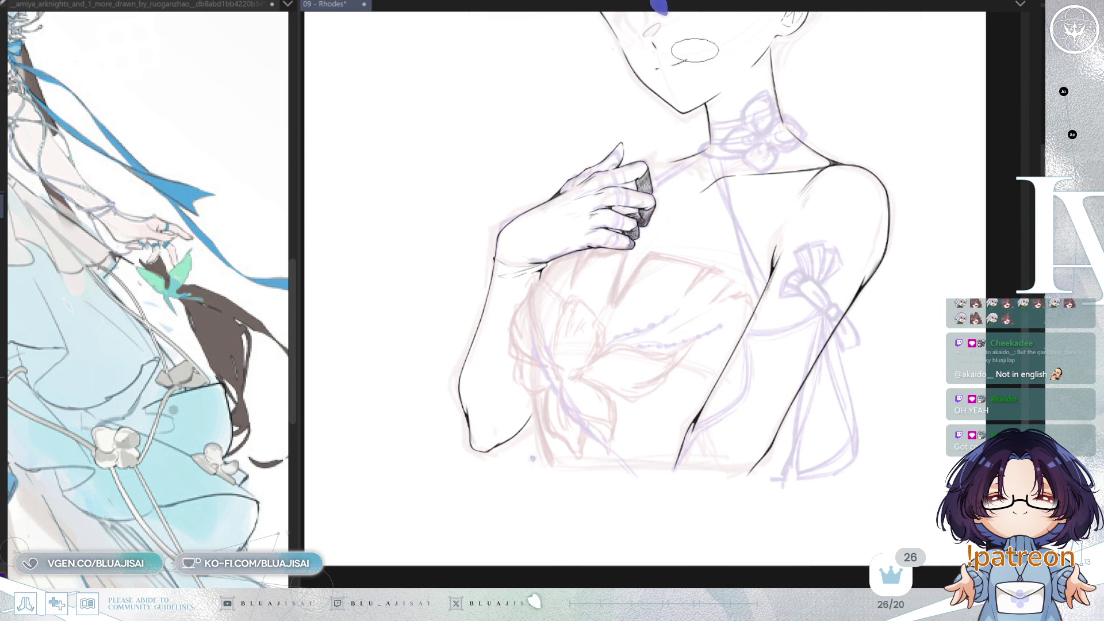
pyautogui.scroll(5, 271, 401)
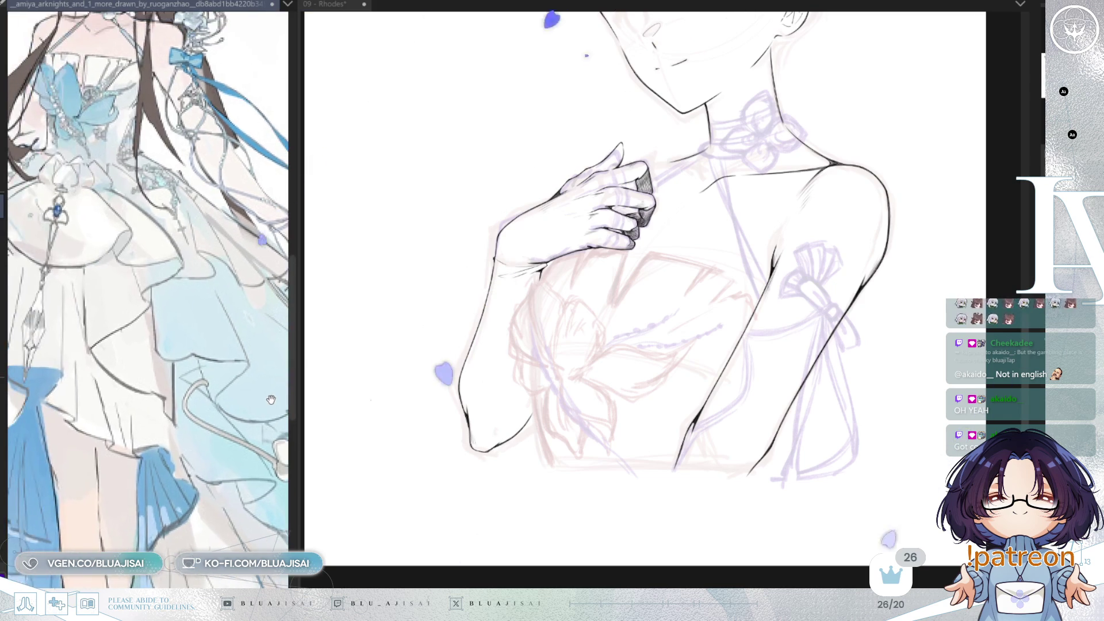
pyautogui.scroll(3, 271, 402)
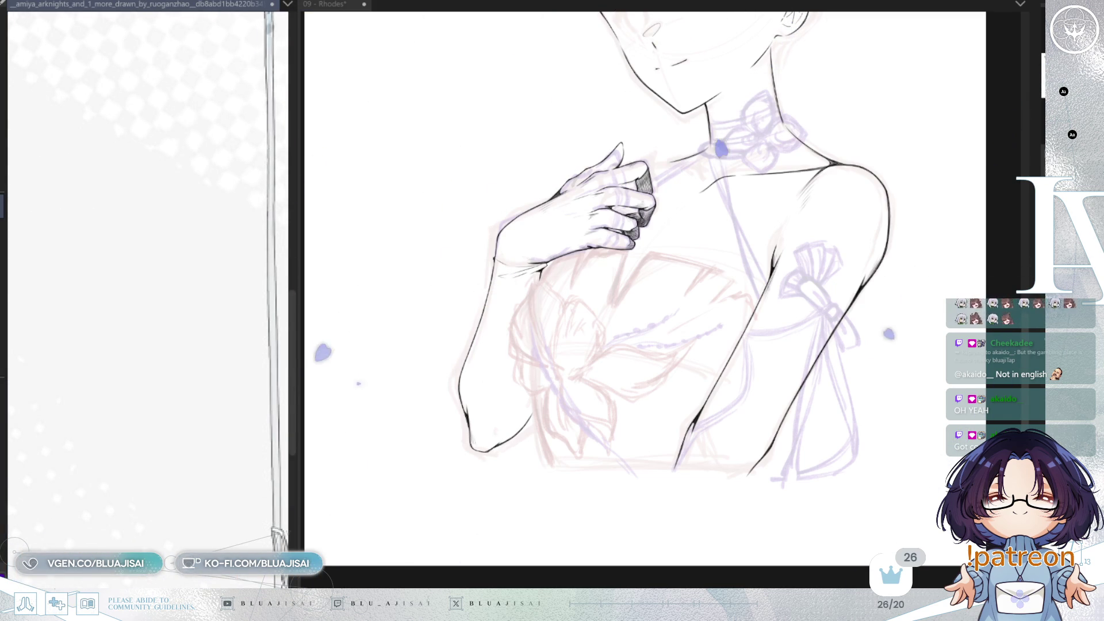
pyautogui.scroll(-3, 220, 482)
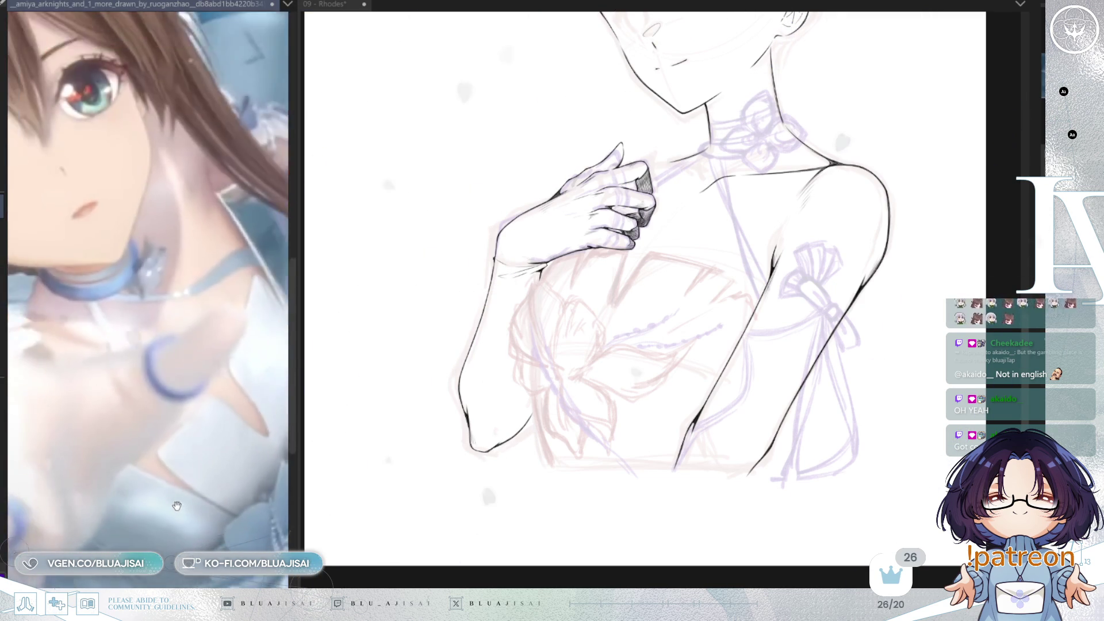
pyautogui.scroll(-2, 219, 482)
pyautogui.click(313, 440)
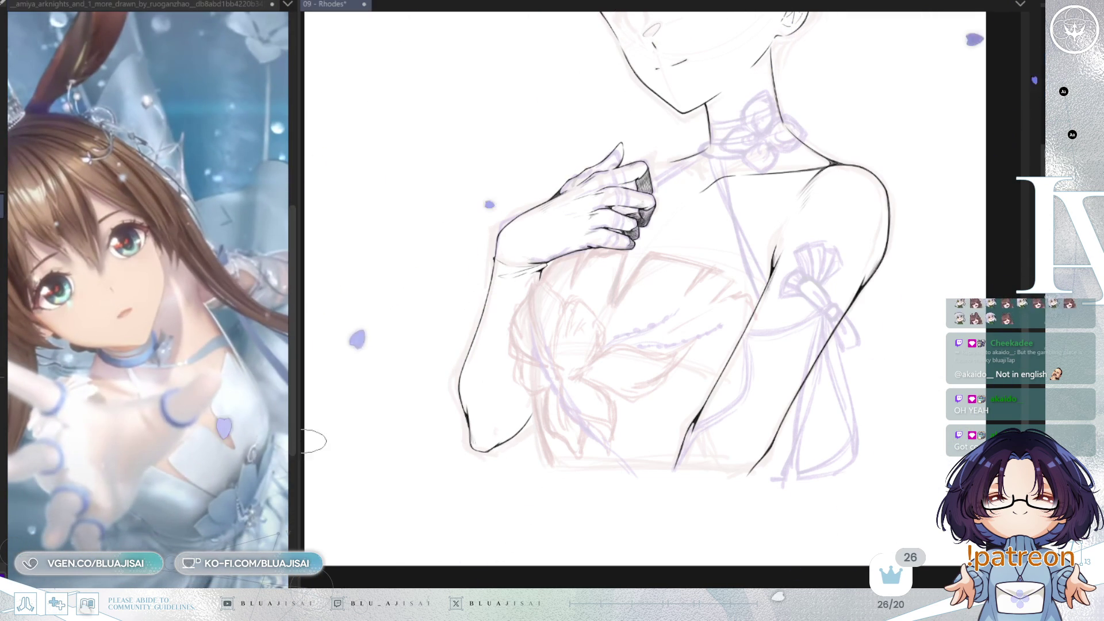
pyautogui.moveTo(297, 423)
pyautogui.mouseDown()
pyautogui.moveTo(391, 405)
pyautogui.moveTo(430, 415)
pyautogui.mouseUp()
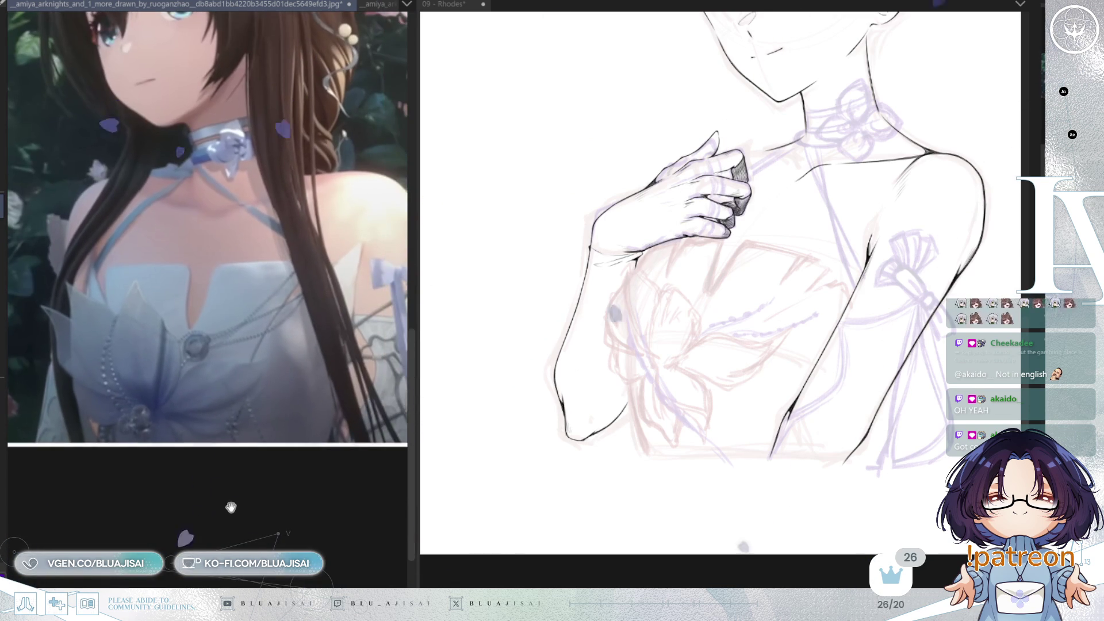
pyautogui.scroll(2, 561, 406)
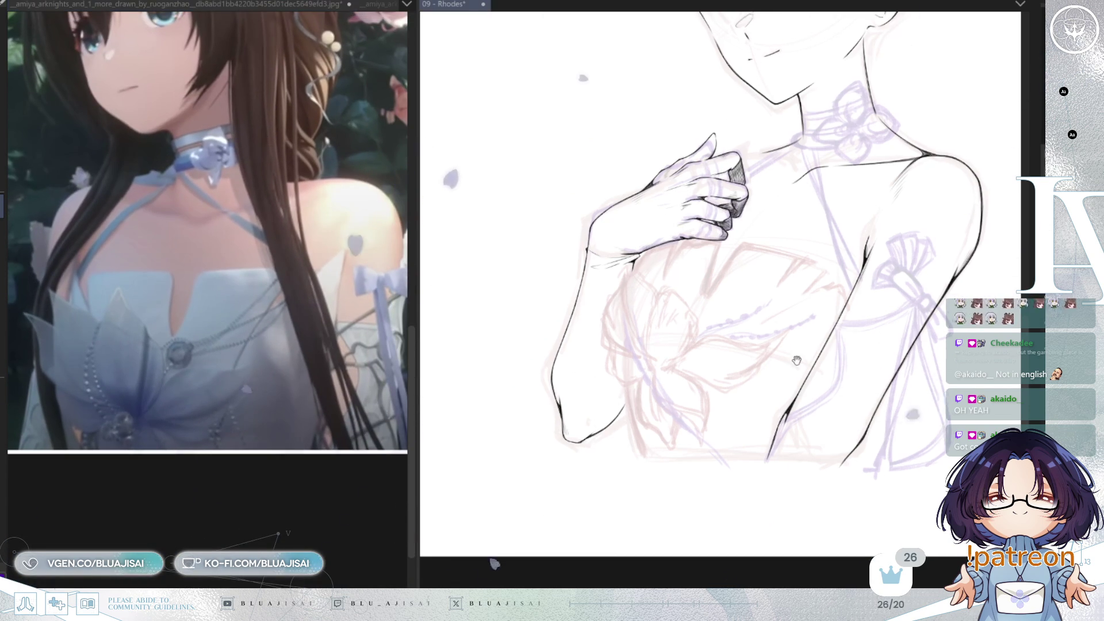
pyautogui.scroll(2, 622, 410)
pyautogui.scroll(2, 690, 415)
pyautogui.scroll(2, 767, 420)
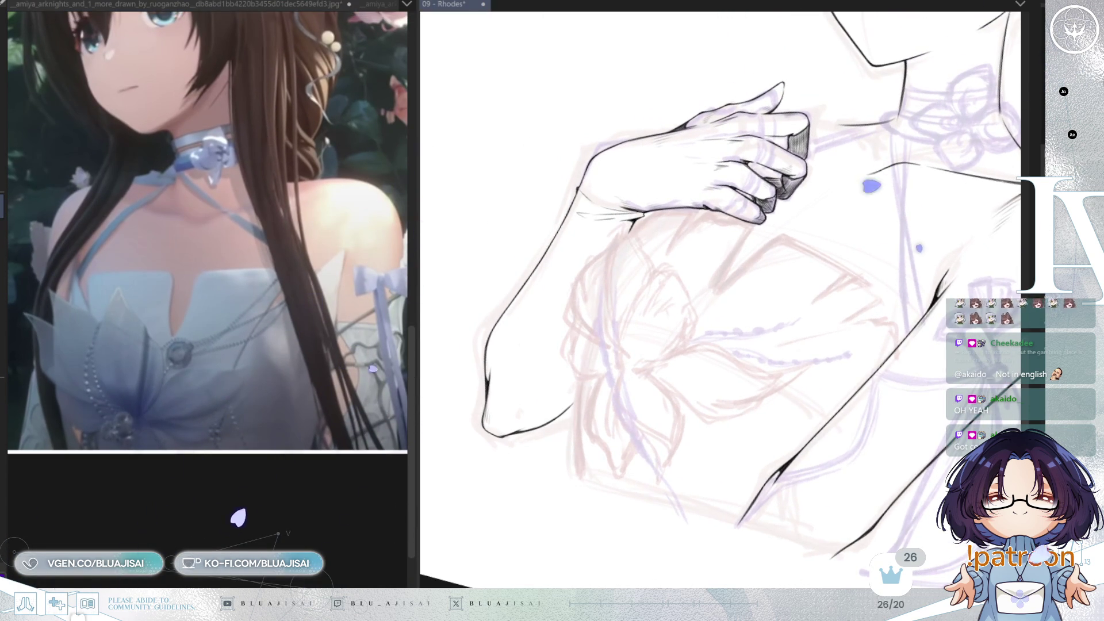
pyautogui.scroll(1, 617, 333)
pyautogui.scroll(1, 628, 387)
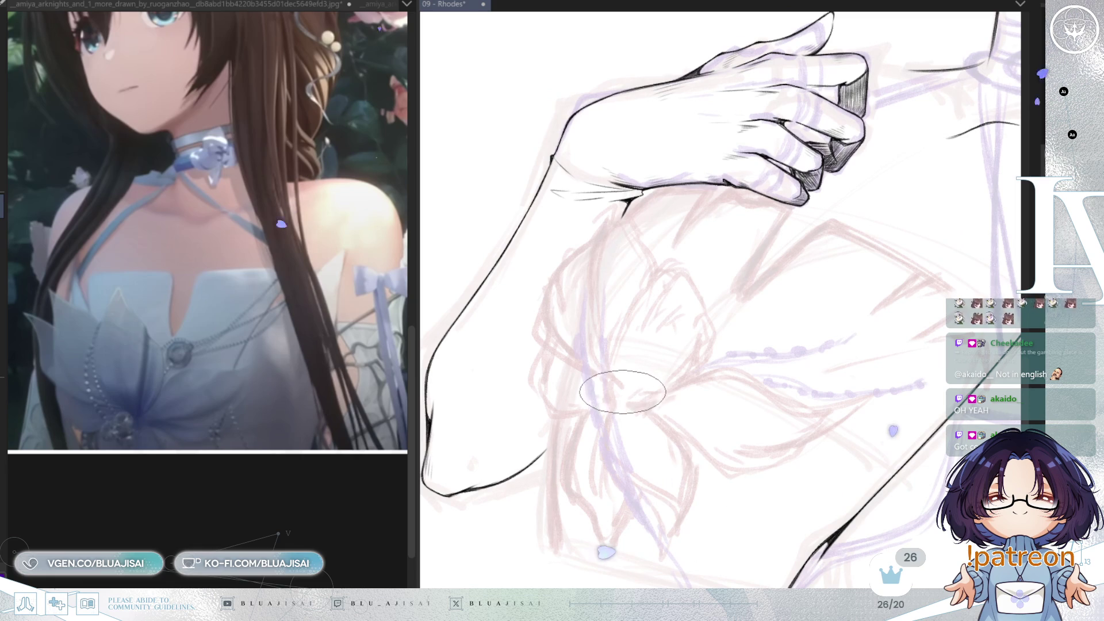
pyautogui.scroll(1, 635, 351)
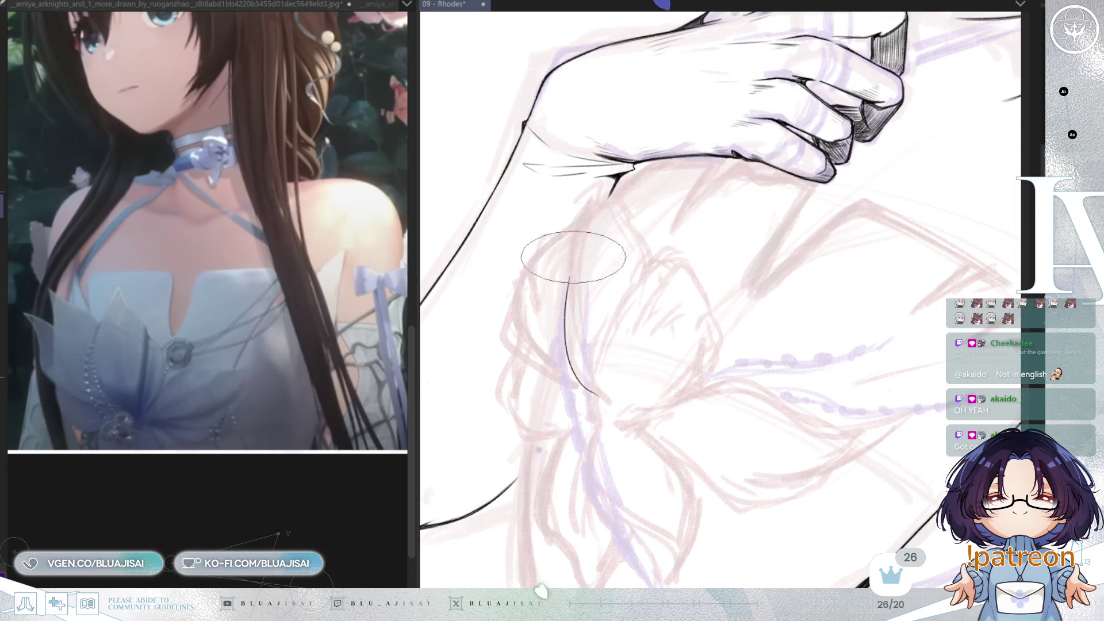
pyautogui.scroll(1, 577, 293)
pyautogui.scroll(1, 604, 285)
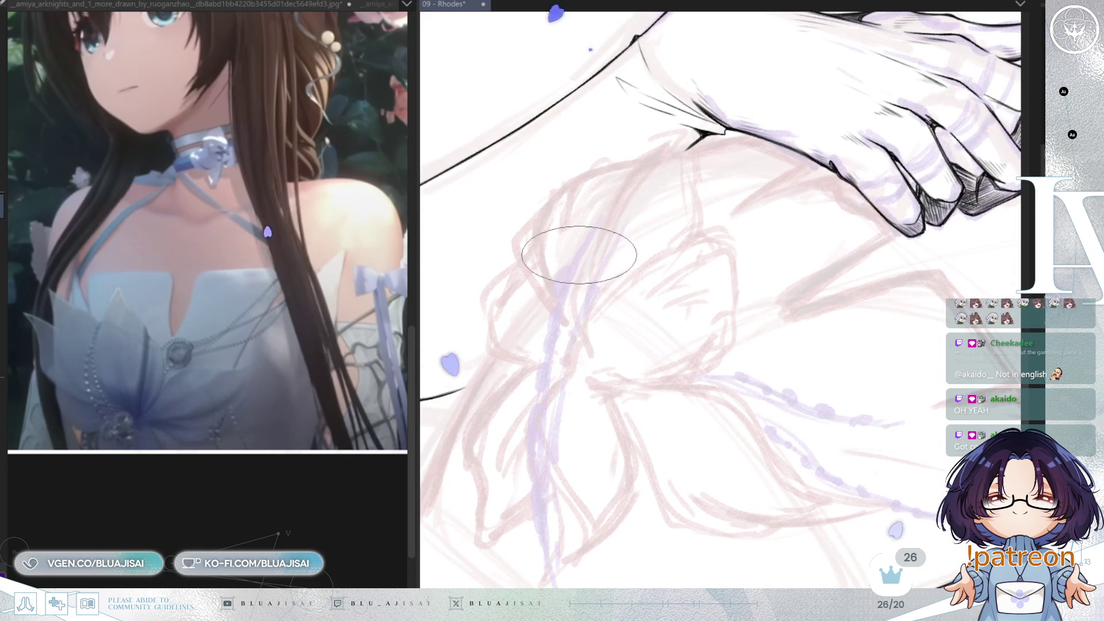
# Ink a thin black stroke down the left edge of the chest flower's petal.
pyautogui.moveTo(581, 336); pyautogui.dragTo(639, 166)
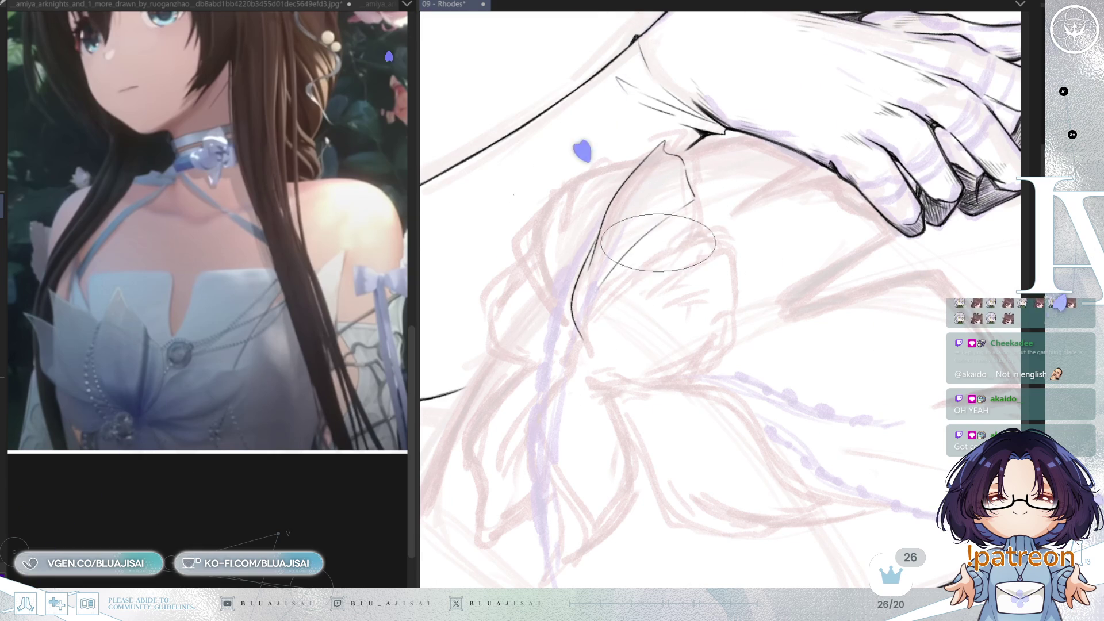
# Ink the fan-shaped petal's upper curve, inner edge and small top hook.
pyautogui.press('4')
pyautogui.press('4')
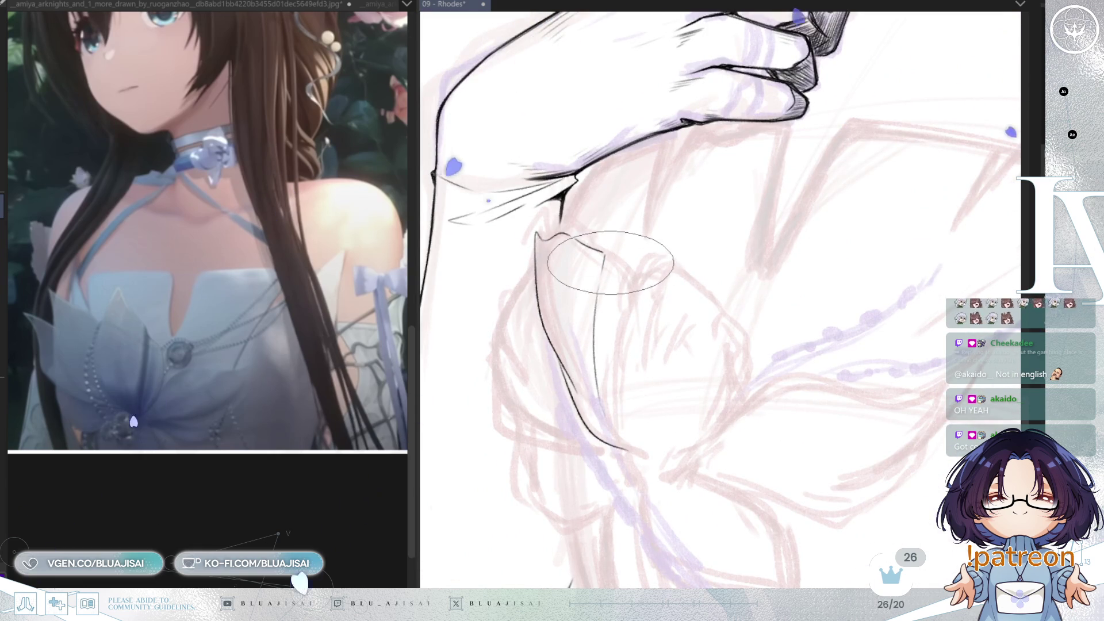
pyautogui.moveTo(605, 252); pyautogui.dragTo(629, 291)
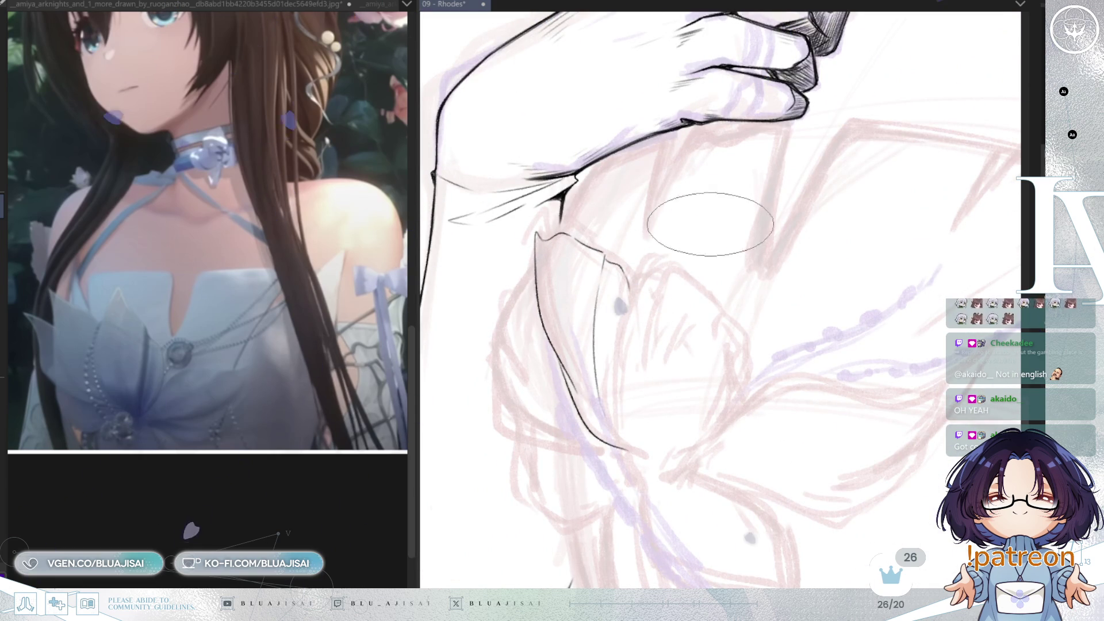
pyautogui.moveTo(634, 279); pyautogui.dragTo(625, 442)
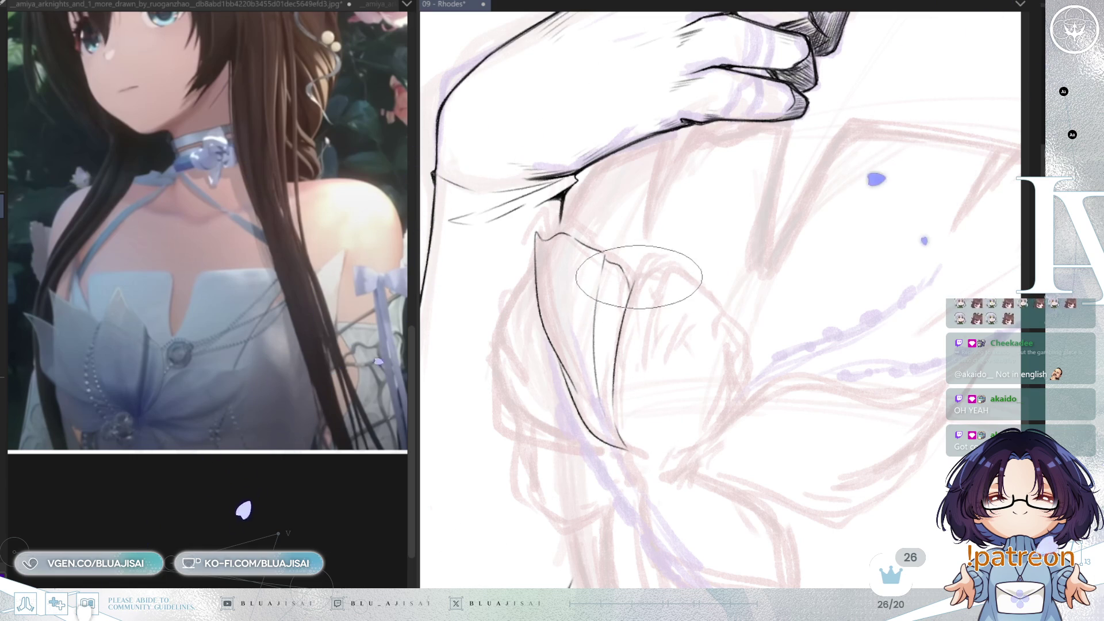
pyautogui.moveTo(636, 280)
pyautogui.mouseDown()
pyautogui.moveTo(649, 275)
pyautogui.moveTo(648, 376)
pyautogui.mouseUp()
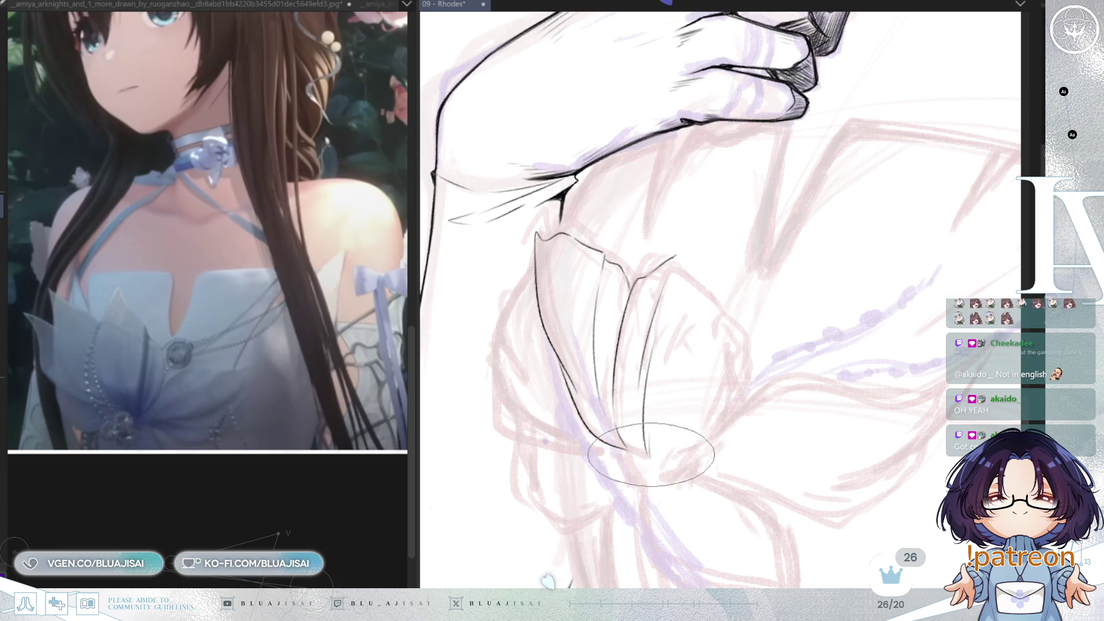
# Extend the petal's right edge downward and ink its curved lower outline.
pyautogui.moveTo(678, 257)
pyautogui.mouseDown()
pyautogui.moveTo(716, 323)
pyautogui.moveTo(654, 455)
pyautogui.mouseUp()
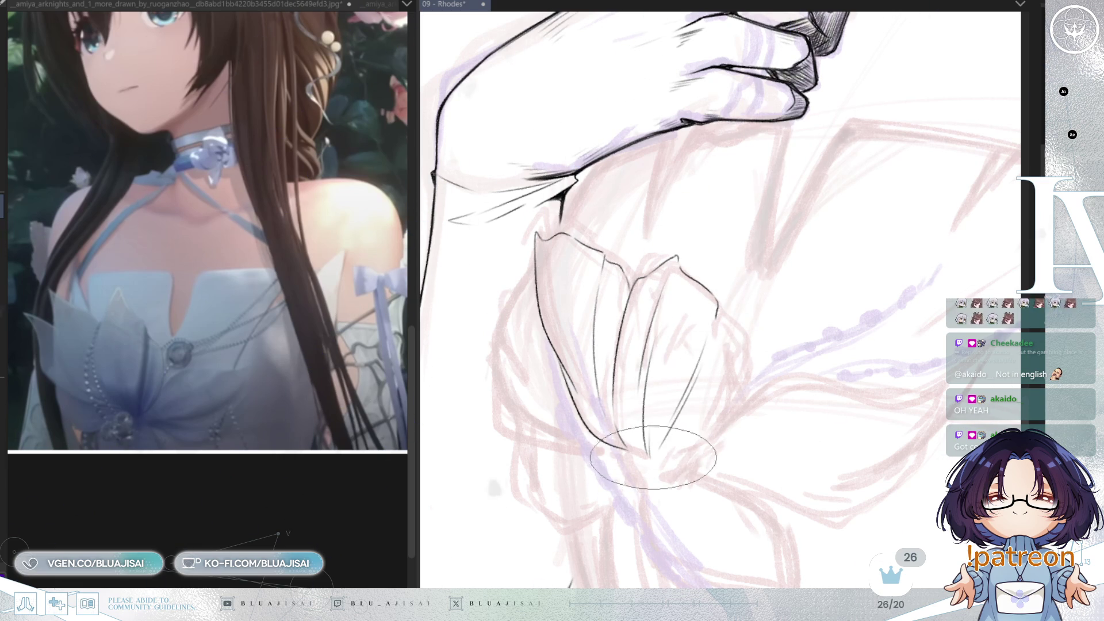
pyautogui.moveTo(717, 315); pyautogui.dragTo(748, 361)
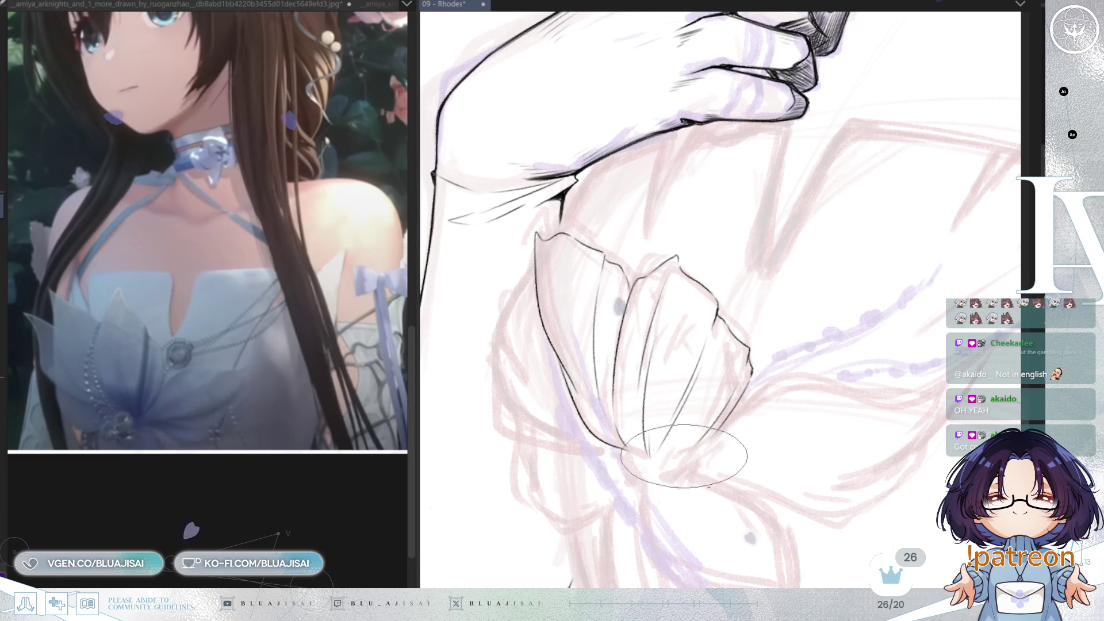
pyautogui.moveTo(659, 466)
pyautogui.mouseDown()
pyautogui.moveTo(774, 338)
pyautogui.moveTo(782, 387)
pyautogui.moveTo(836, 348)
pyautogui.moveTo(819, 271)
pyautogui.mouseUp()
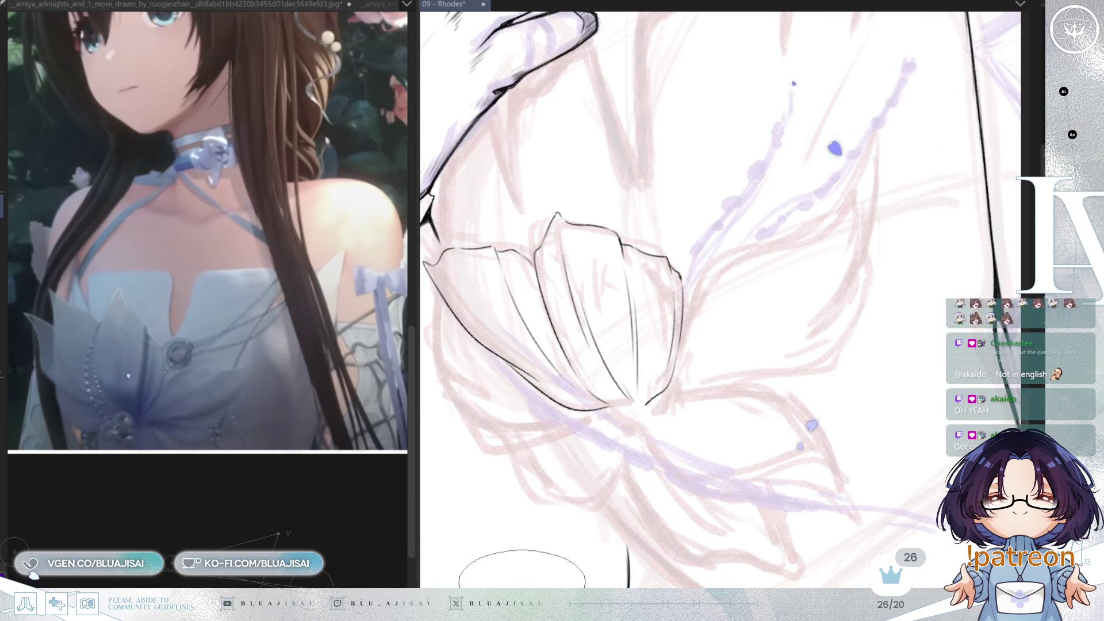
# Ink the right petal's edge as a smooth curve, undoing and redrawing the hooked stroke.
pyautogui.moveTo(750, 363)
pyautogui.mouseDown()
pyautogui.moveTo(722, 350)
pyautogui.moveTo(732, 316)
pyautogui.moveTo(771, 289)
pyautogui.moveTo(660, 335)
pyautogui.mouseUp()
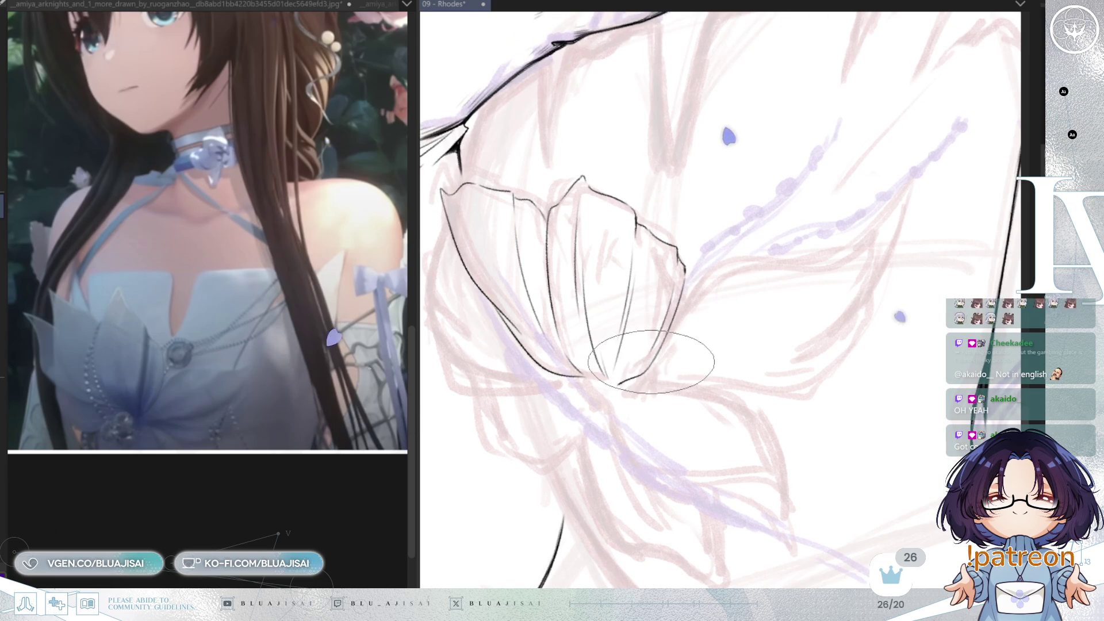
pyautogui.moveTo(680, 304)
pyautogui.mouseDown()
pyautogui.moveTo(725, 275)
pyautogui.moveTo(861, 246)
pyautogui.mouseUp()
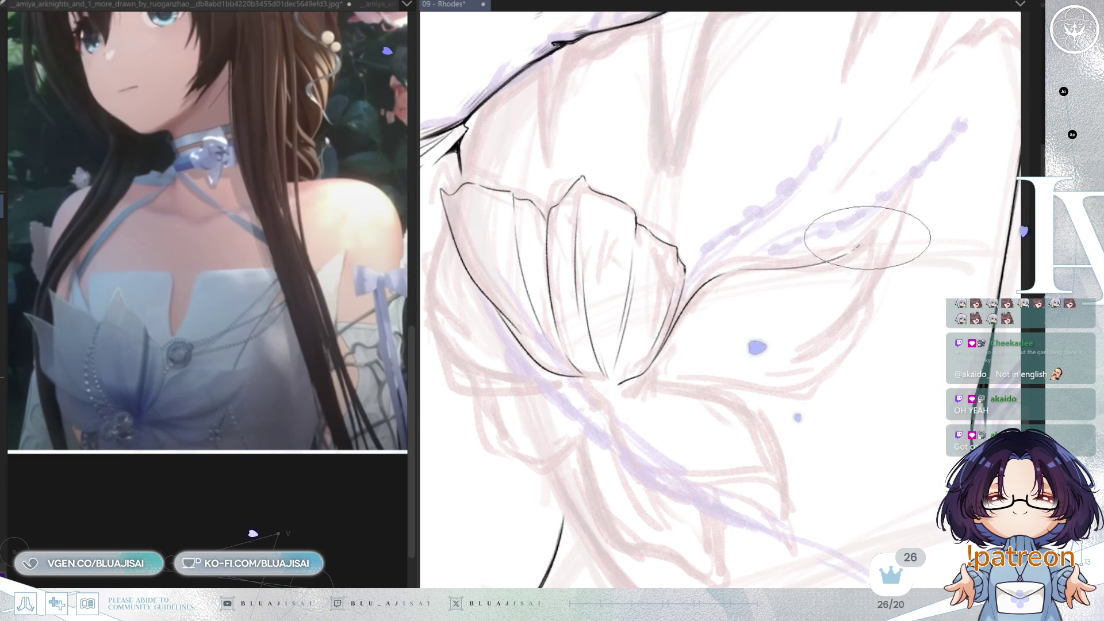
pyautogui.hotkey('ctrl', 'z')
pyautogui.moveTo(850, 249)
pyautogui.mouseDown()
pyautogui.moveTo(875, 230)
pyautogui.moveTo(811, 319)
pyautogui.mouseUp()
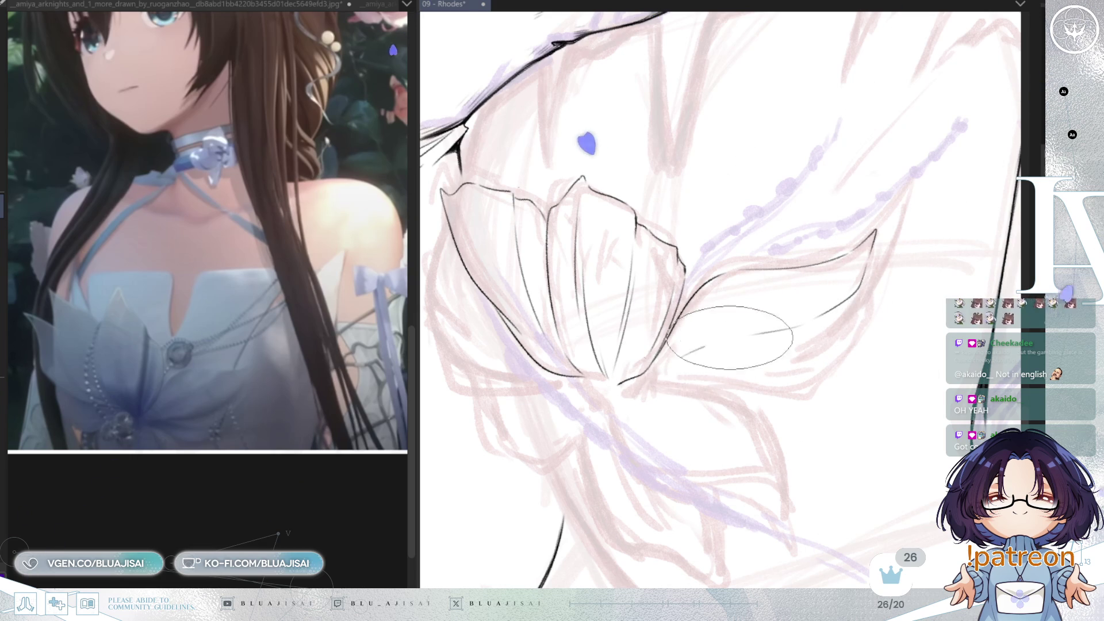
# Ink the pointed petal's lower edge from the centre and smooth the join below its tip.
pyautogui.moveTo(651, 373); pyautogui.dragTo(864, 298)
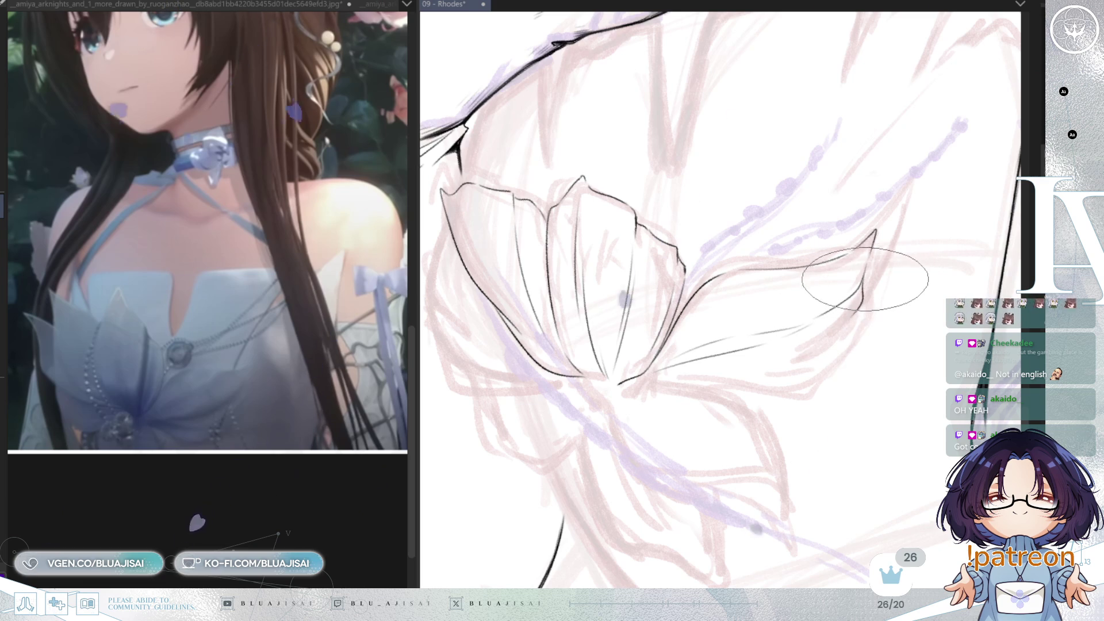
pyautogui.moveTo(826, 296); pyautogui.dragTo(874, 240)
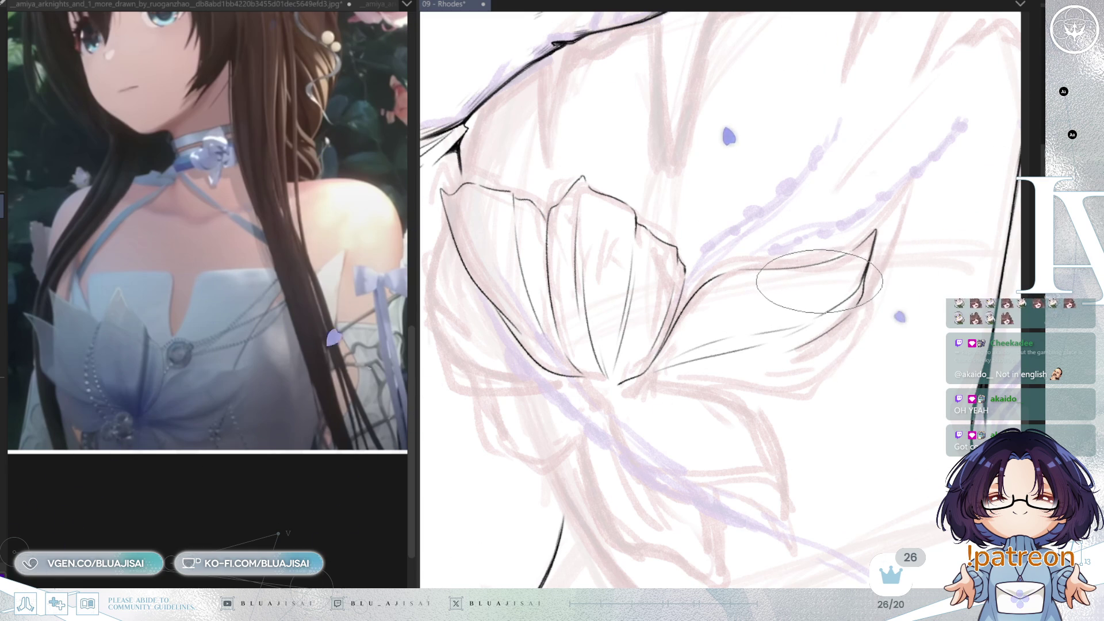
pyautogui.moveTo(715, 346)
pyautogui.mouseDown()
pyautogui.moveTo(843, 302)
pyautogui.moveTo(715, 308)
pyautogui.mouseUp()
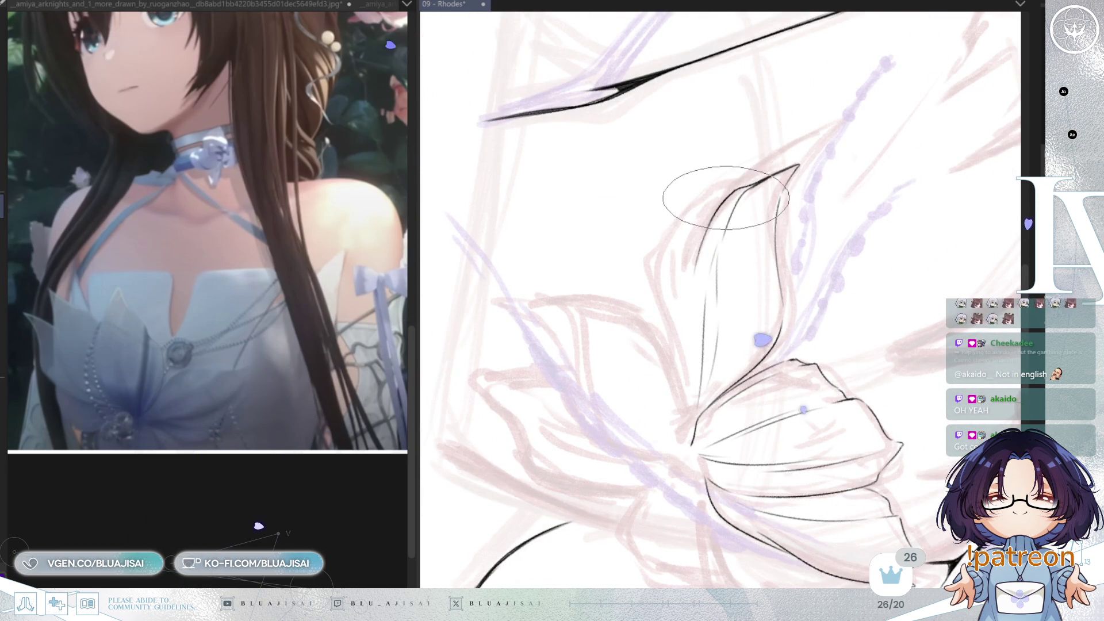
# Ink the upright petal's left edge with fine edge detail strokes.
pyautogui.moveTo(710, 220); pyautogui.dragTo(701, 263)
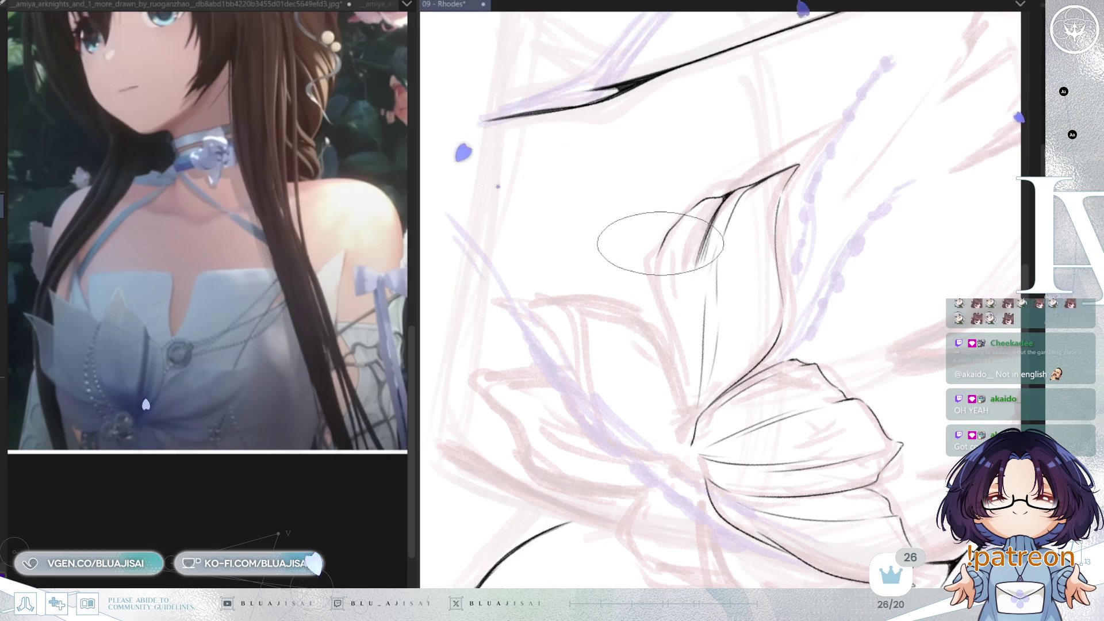
pyautogui.moveTo(654, 257); pyautogui.dragTo(690, 366)
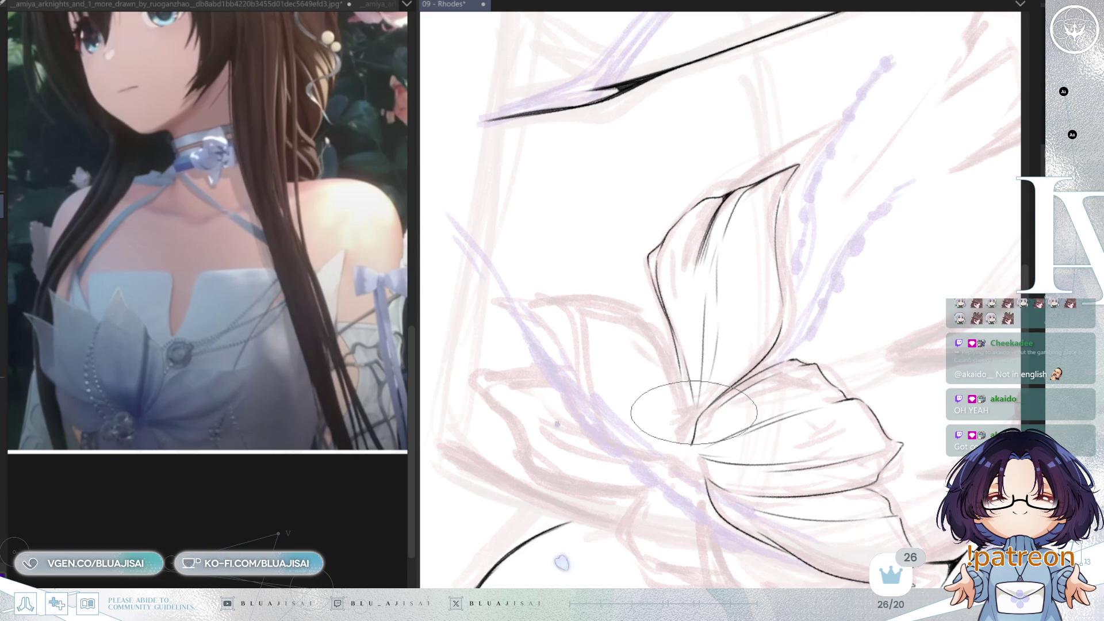
pyautogui.moveTo(697, 376)
pyautogui.mouseDown()
pyautogui.moveTo(818, 212)
pyautogui.moveTo(831, 258)
pyautogui.moveTo(766, 304)
pyautogui.mouseUp()
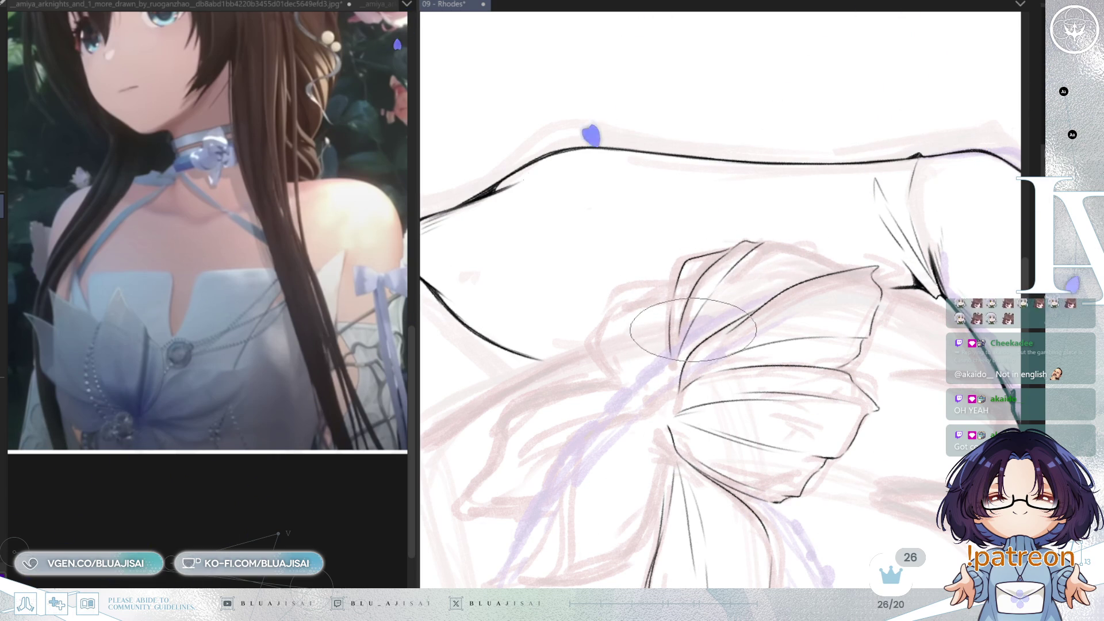
pyautogui.press('Delete')
pyautogui.press('Delete')
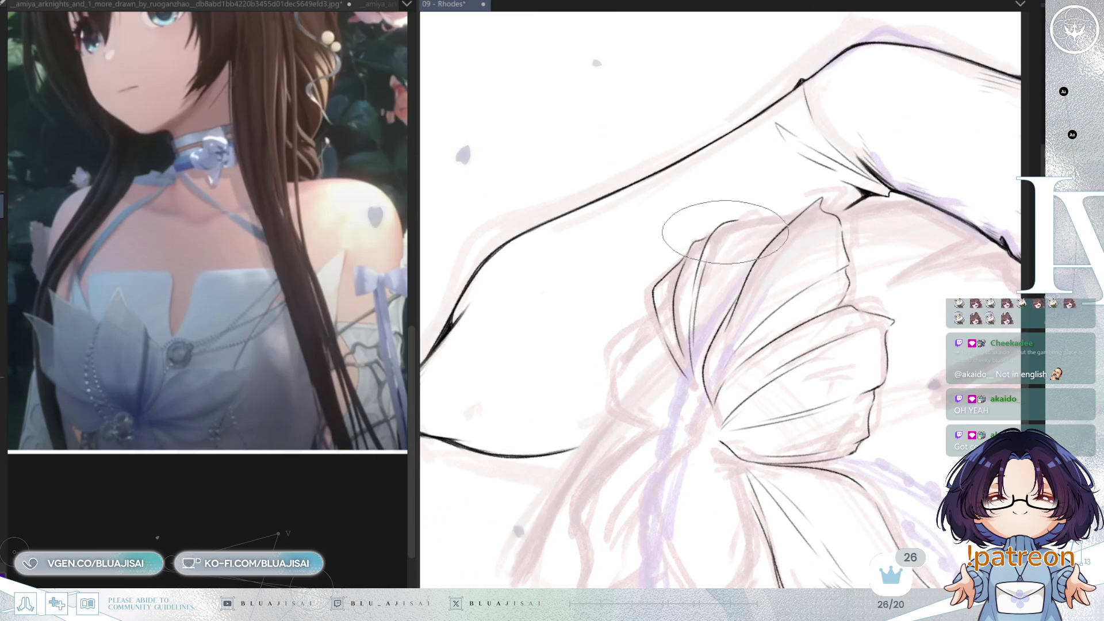
pyautogui.press('Delete')
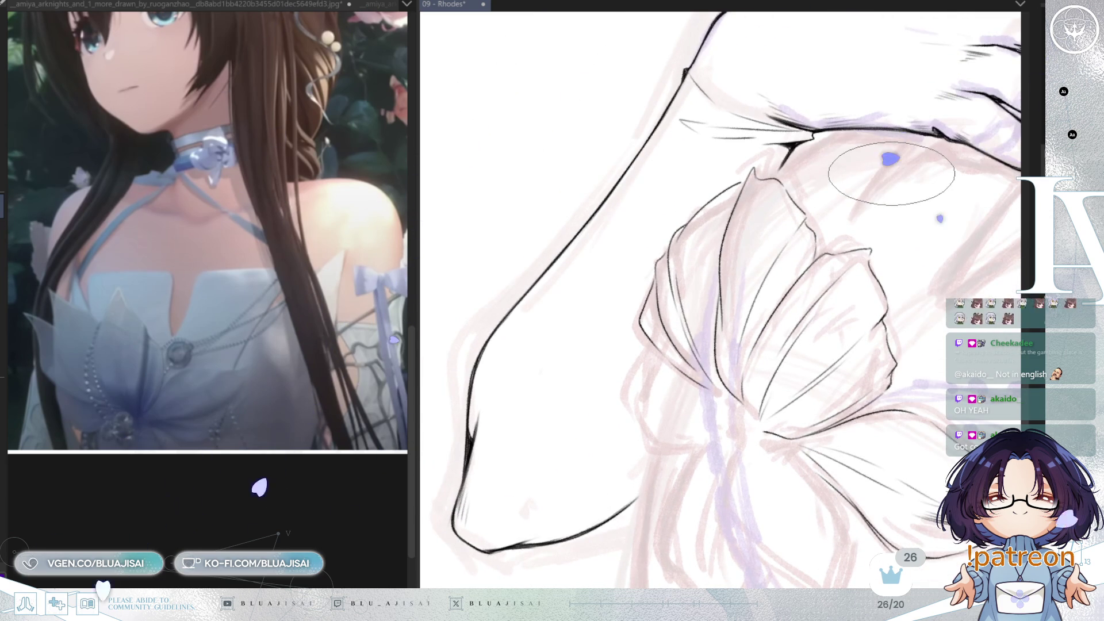
pyautogui.press('End')
pyautogui.press('End')
pyautogui.press('End')
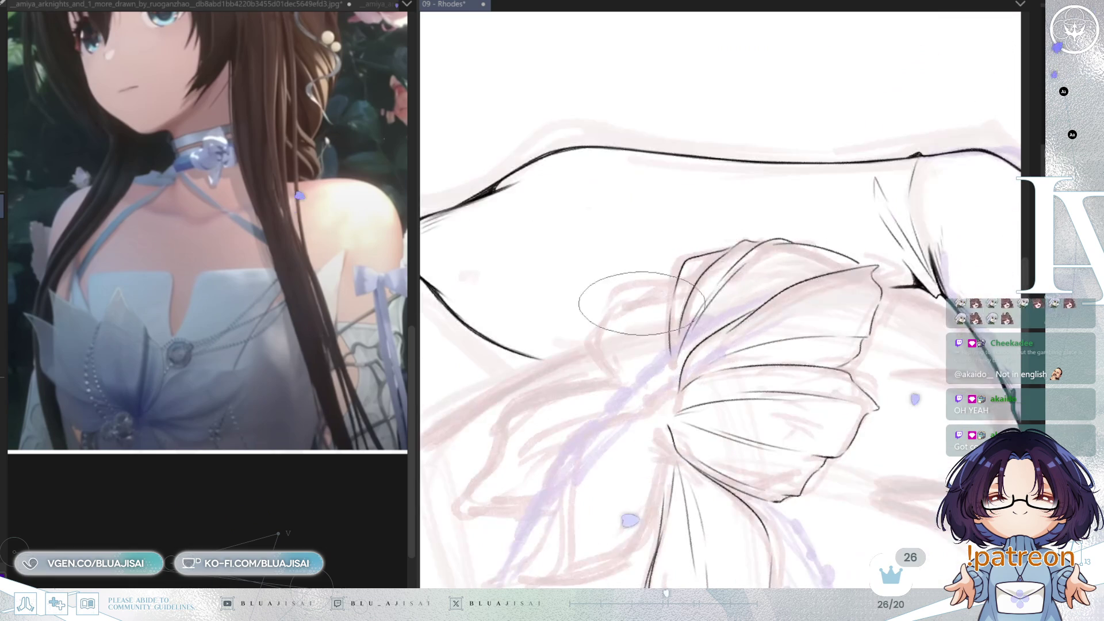
# Ink the fold line inside the flower and extend it downward.
pyautogui.moveTo(625, 309); pyautogui.dragTo(634, 372)
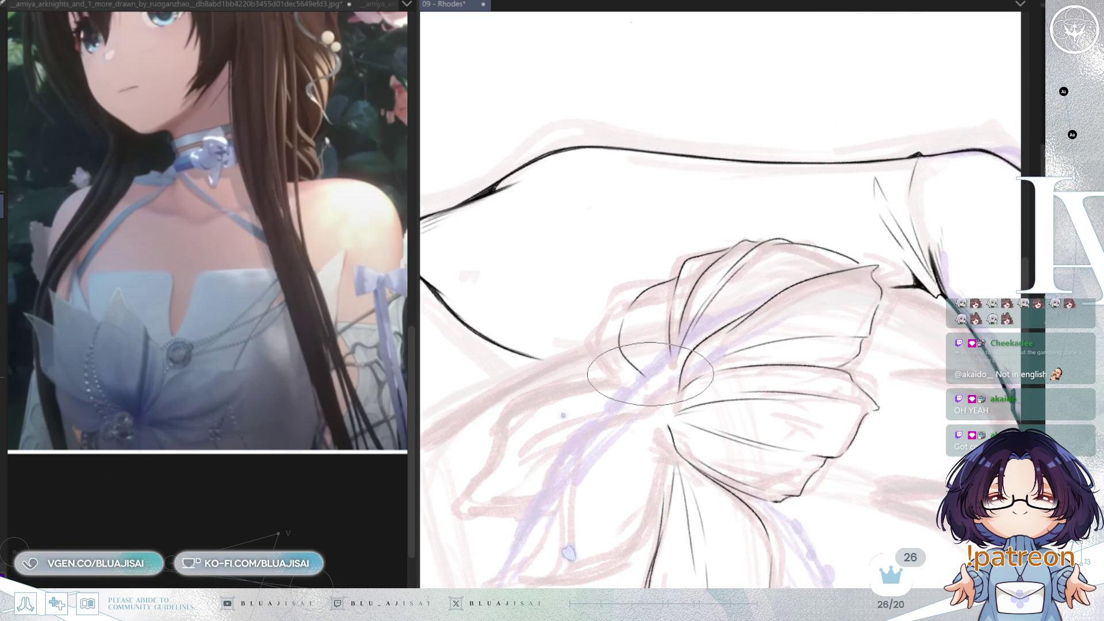
pyautogui.press('Delete')
pyautogui.press('Delete')
pyautogui.press('Delete')
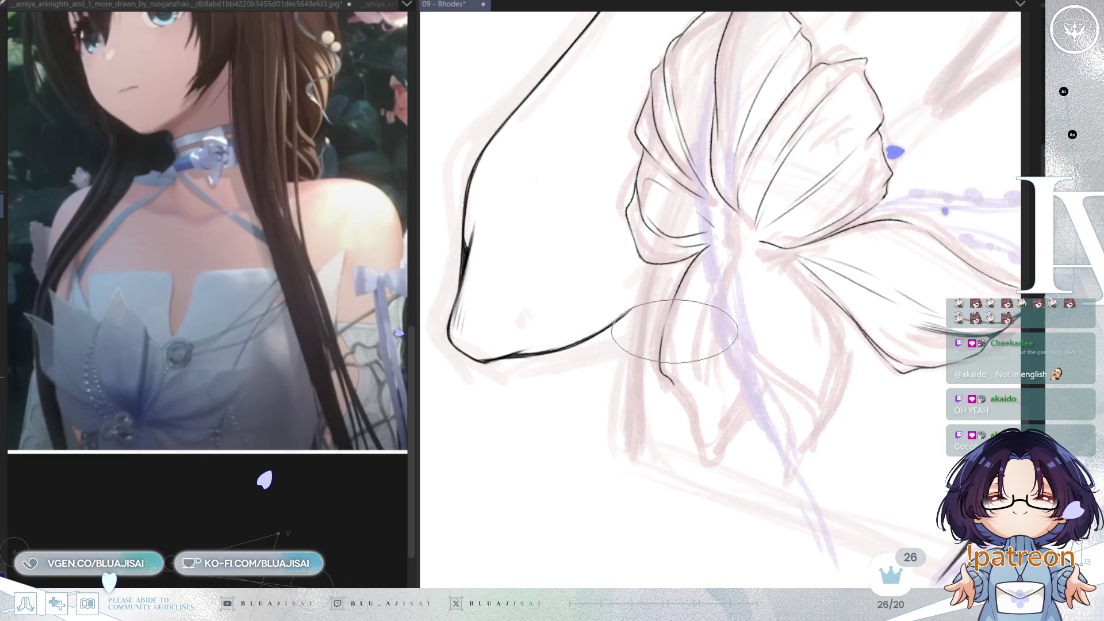
pyautogui.moveTo(661, 338); pyautogui.dragTo(691, 413)
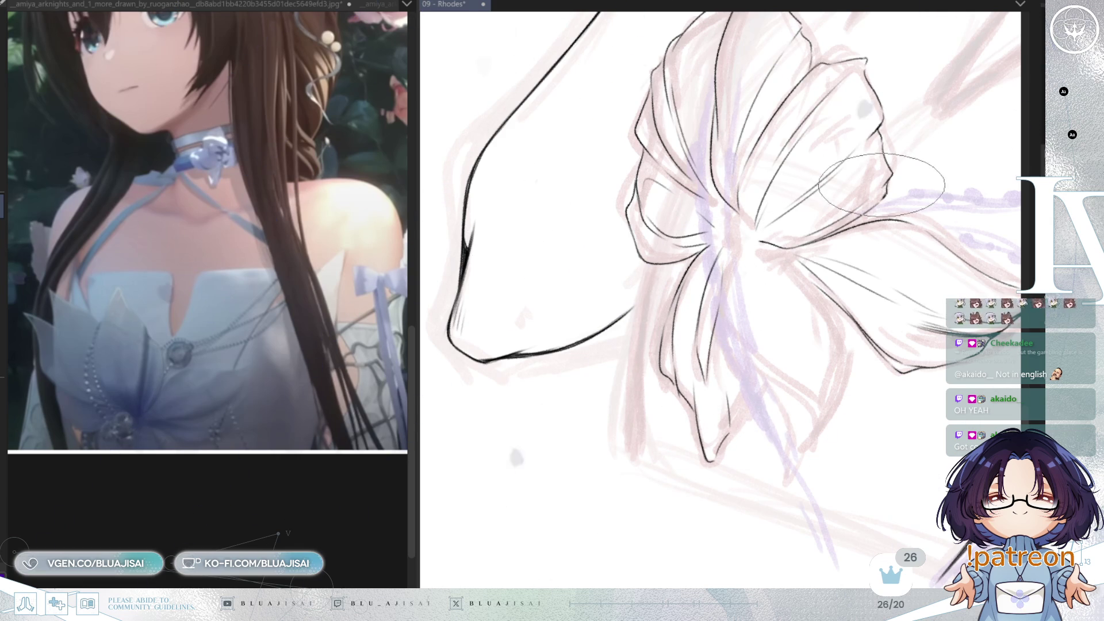
pyautogui.press('6')
pyautogui.press('6')
pyautogui.press('6')
pyautogui.press('6')
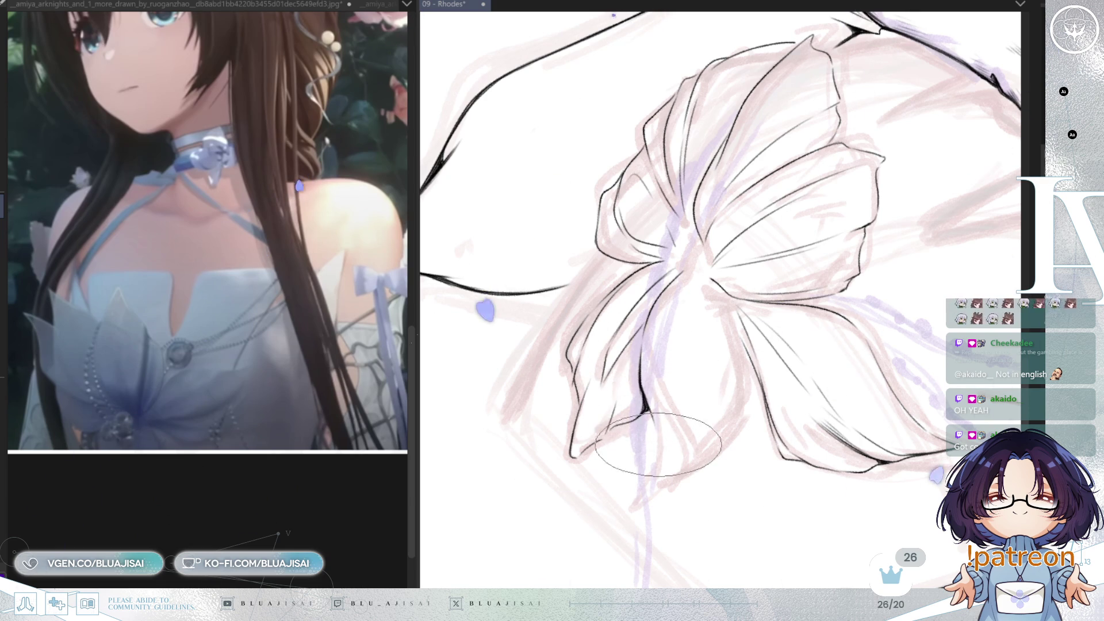
pyautogui.scroll(-2, 639, 453)
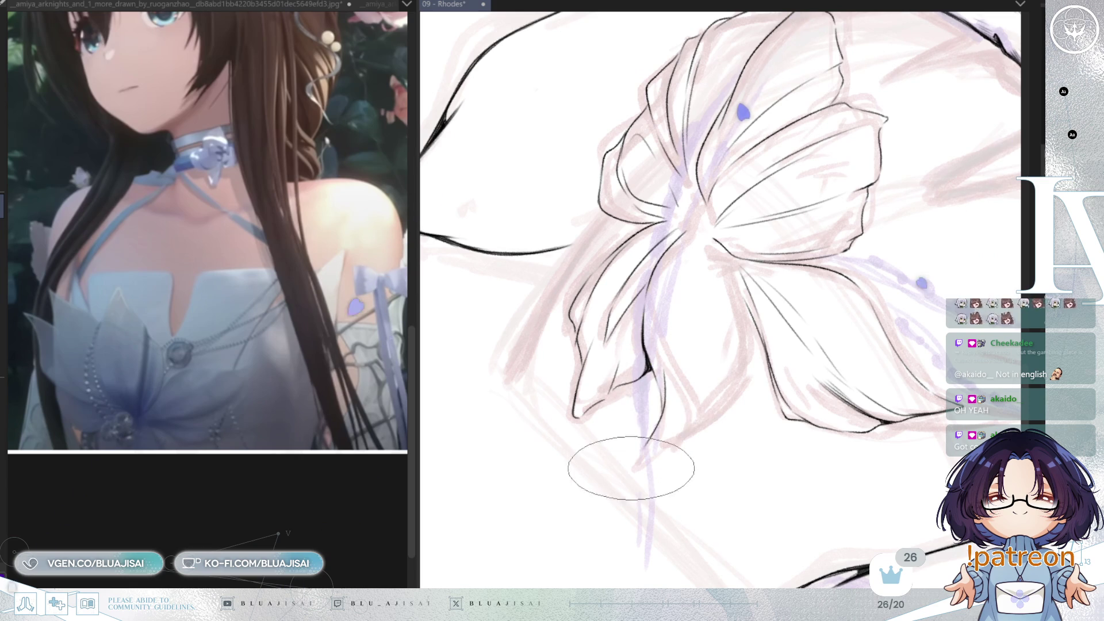
# Ink the line running down below the flower, then check it in mirrored view.
pyautogui.moveTo(653, 377); pyautogui.dragTo(631, 470)
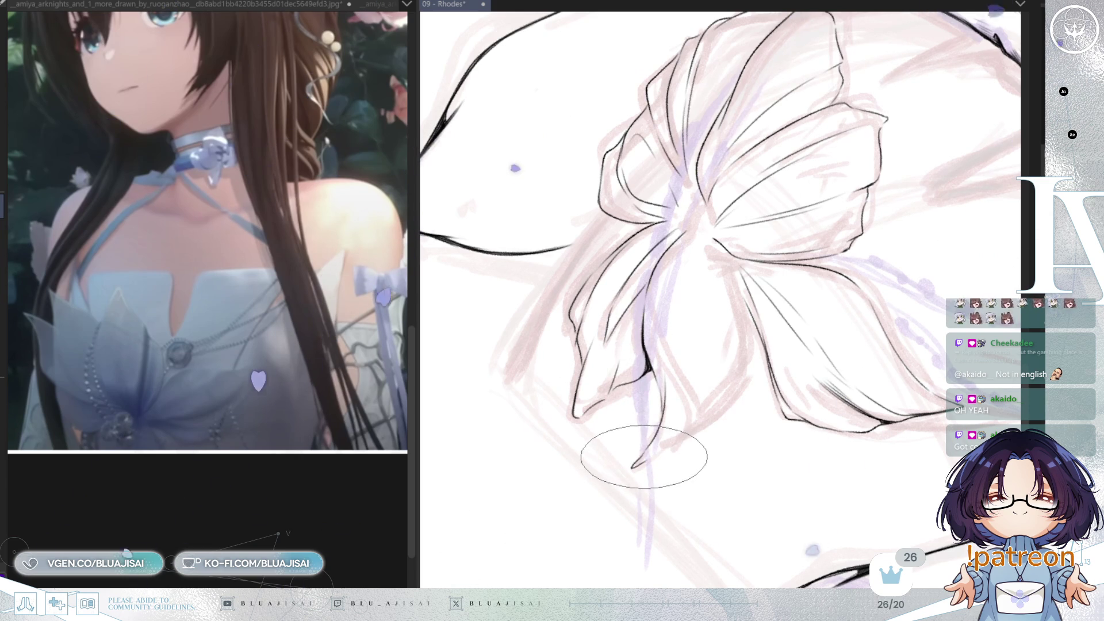
pyautogui.moveTo(667, 446); pyautogui.dragTo(716, 473)
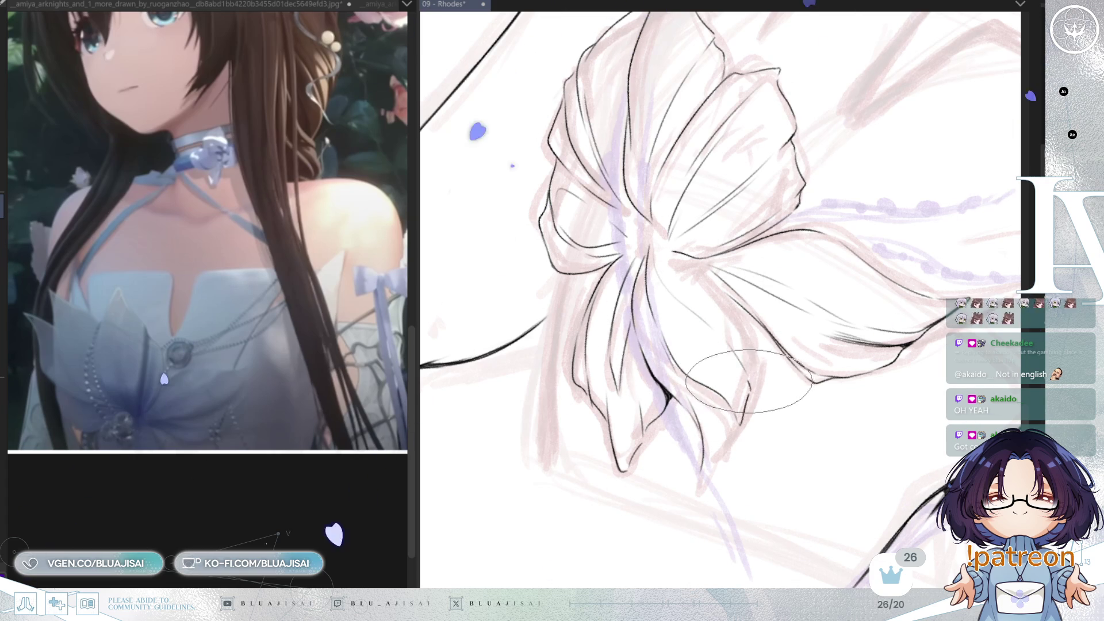
pyautogui.press('m')
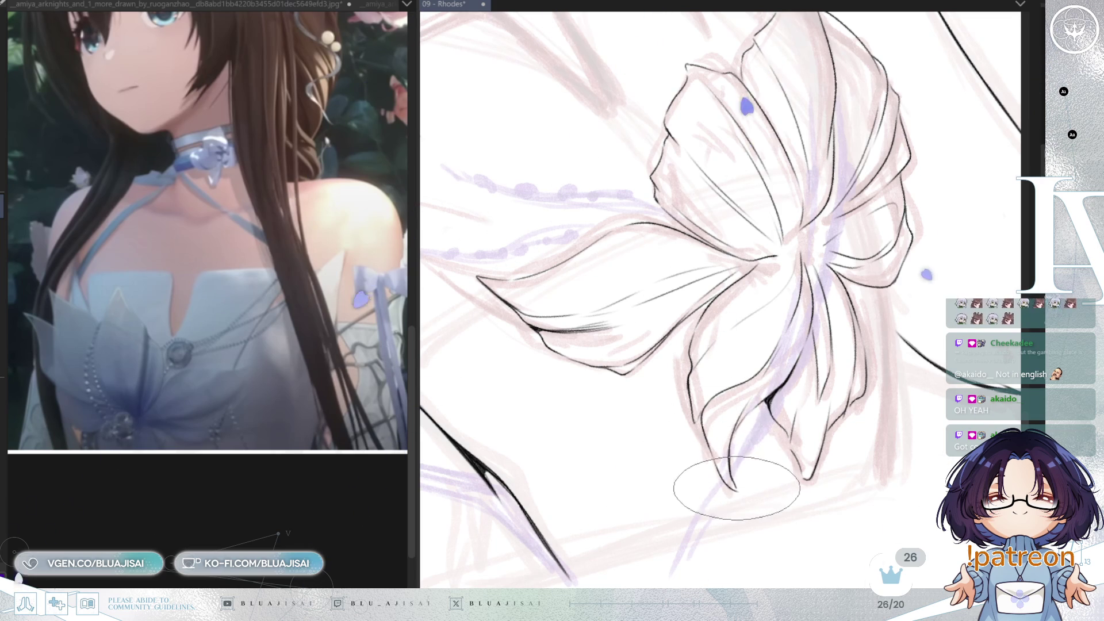
pyautogui.press('Delete')
pyautogui.scroll(-3, 906, 268)
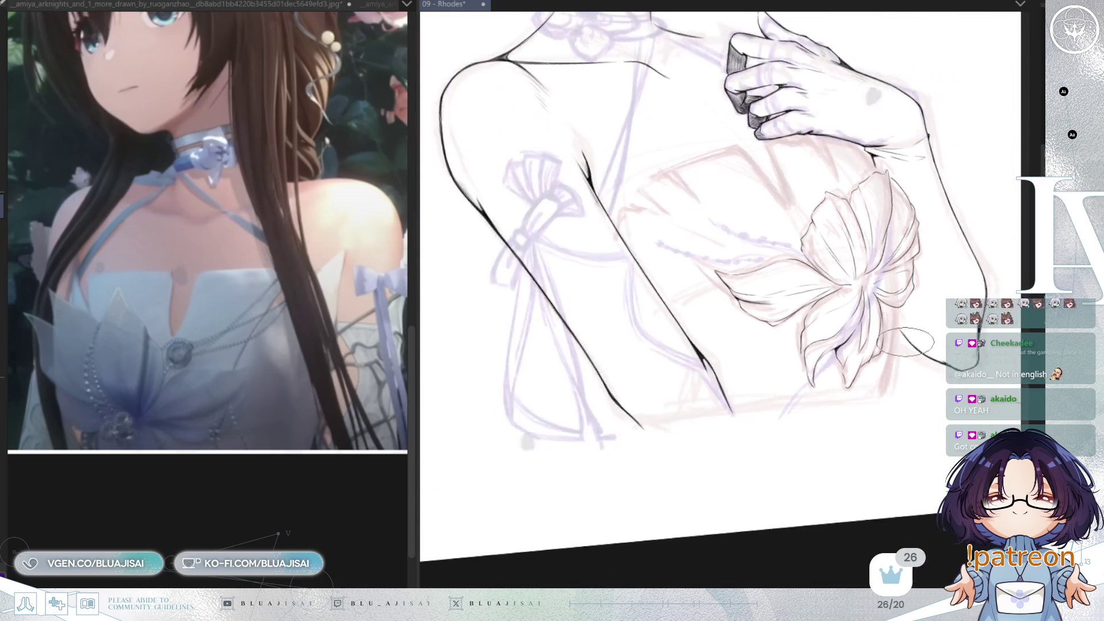
# Stand the torso upright and drag the reference divider left to widen the canvas.
pyautogui.press('Delete')
pyautogui.press('Delete')
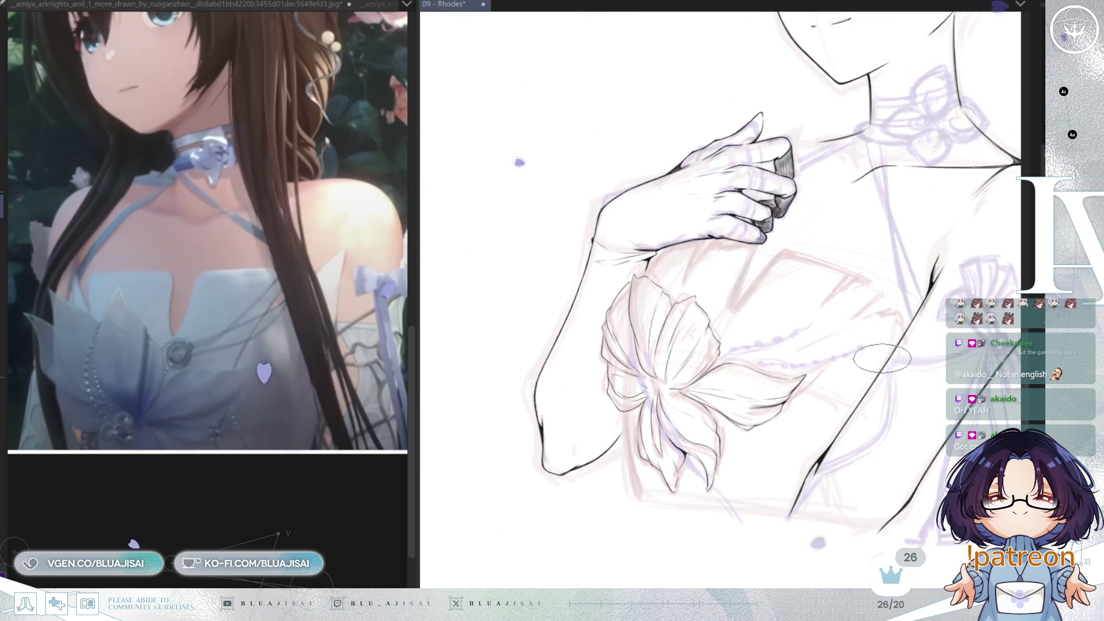
pyautogui.press('Delete')
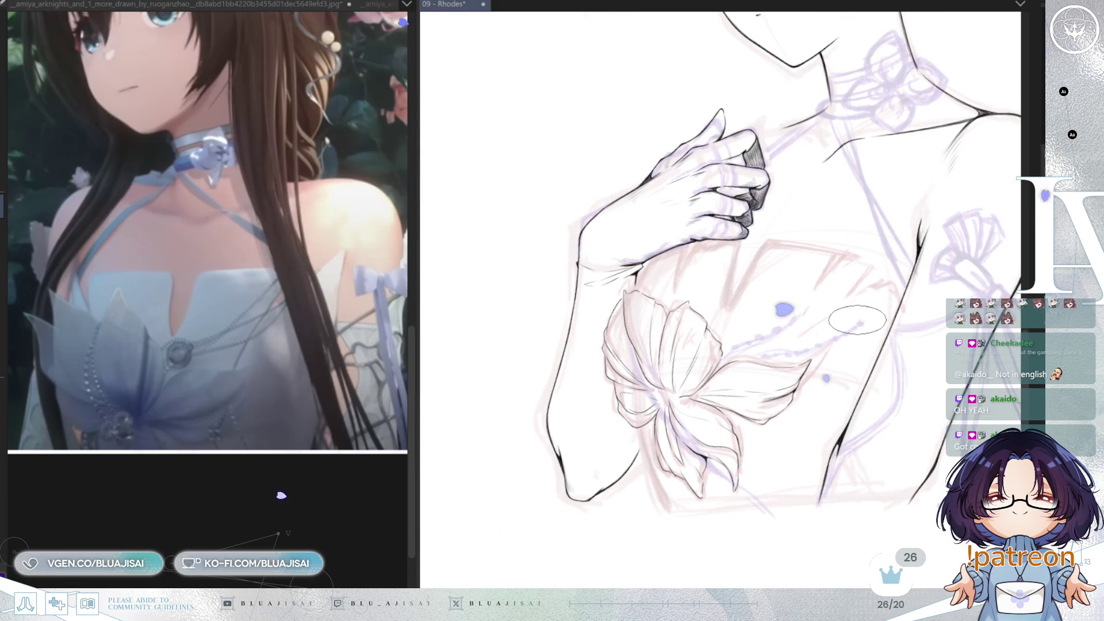
pyautogui.moveTo(797, 308); pyautogui.dragTo(768, 312)
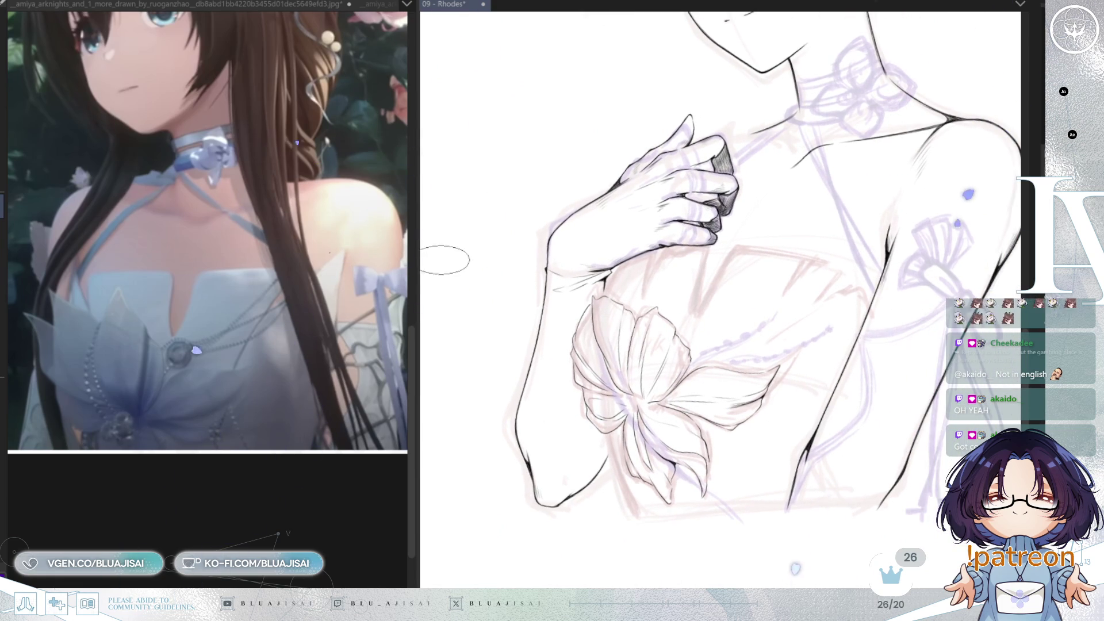
pyautogui.moveTo(416, 290); pyautogui.dragTo(259, 294)
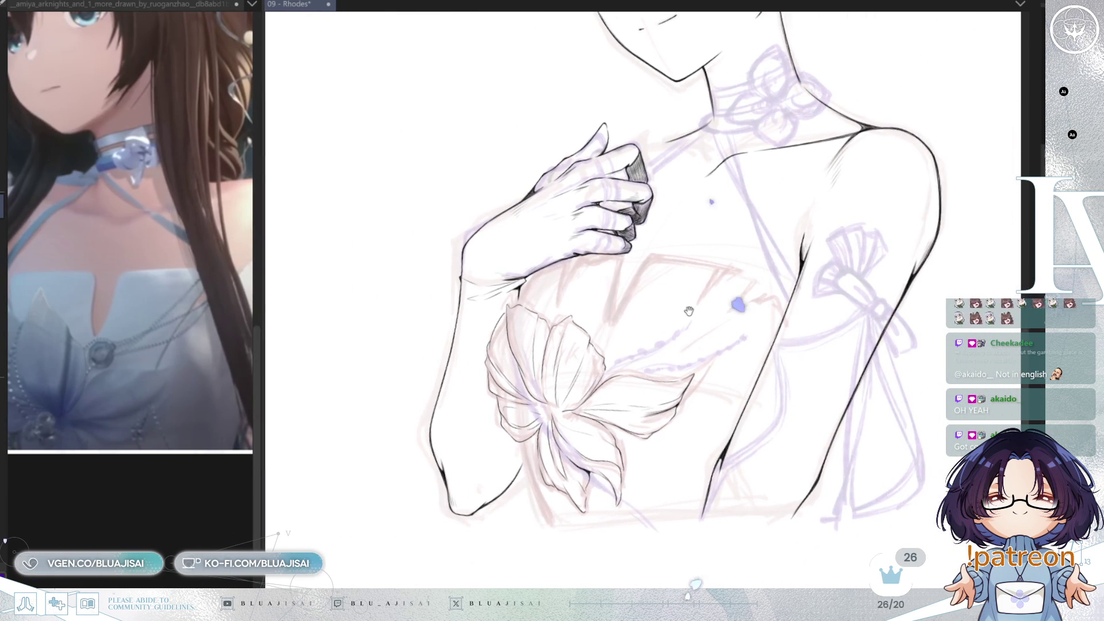
pyautogui.scroll(2, 653, 322)
pyautogui.scroll(2, 603, 319)
pyautogui.scroll(2, 539, 314)
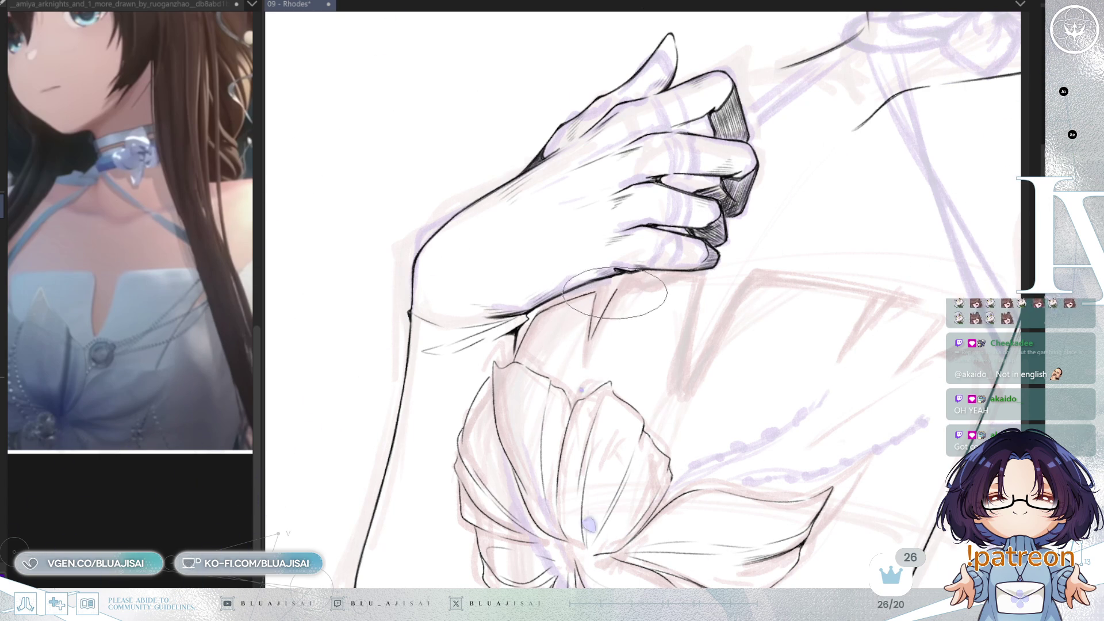
# Ink the bodice neckline edge and the line rising from its corner.
pyautogui.press('Delete')
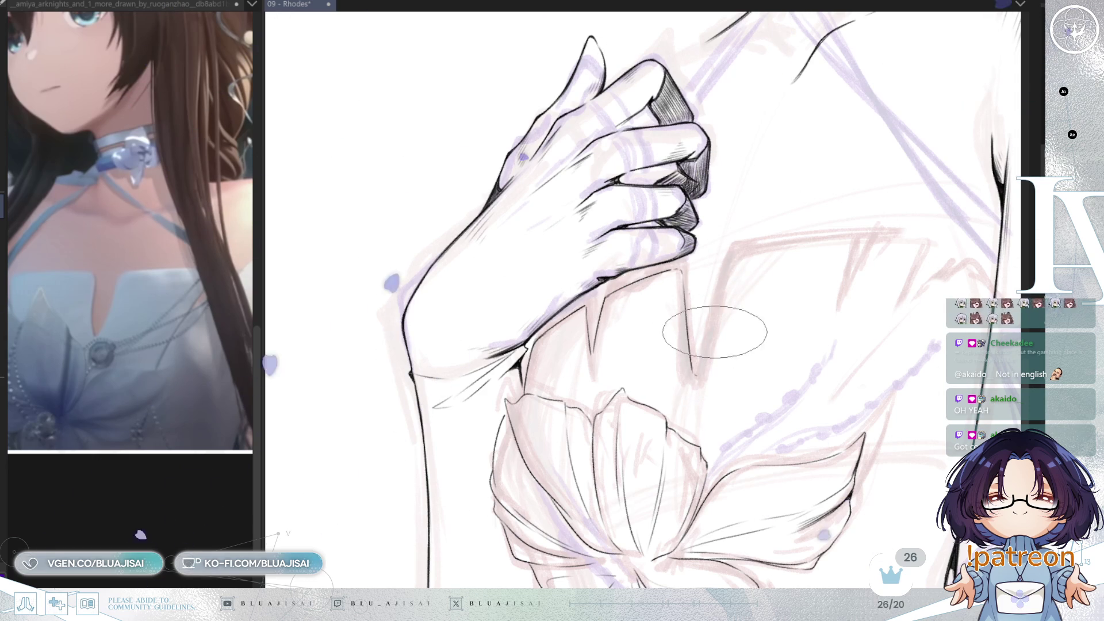
pyautogui.moveTo(729, 253); pyautogui.dragTo(700, 367)
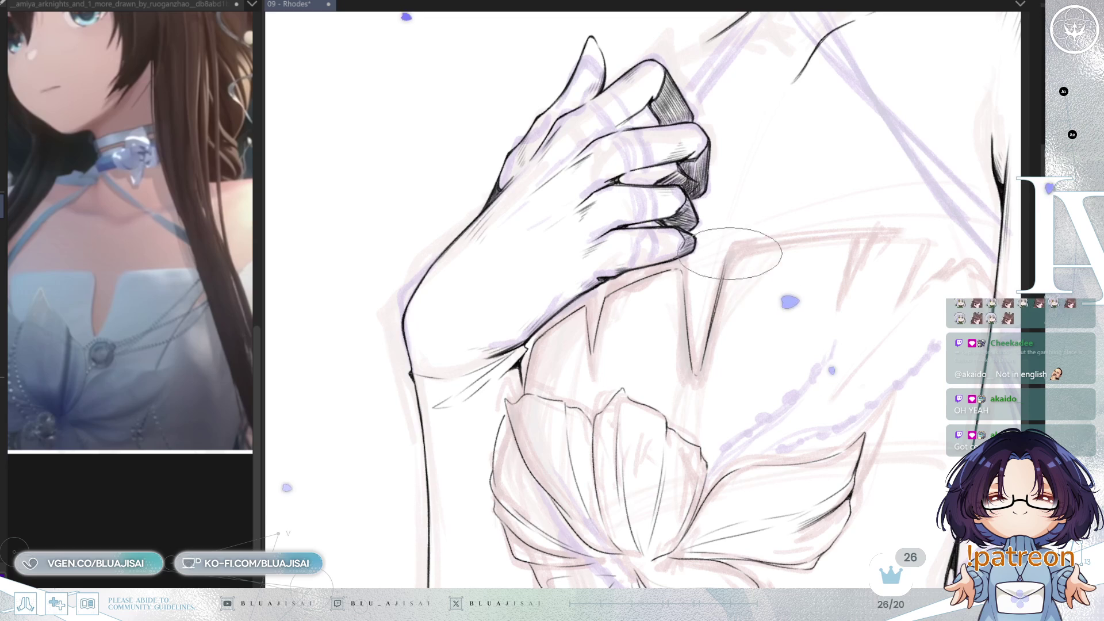
pyautogui.press('-')
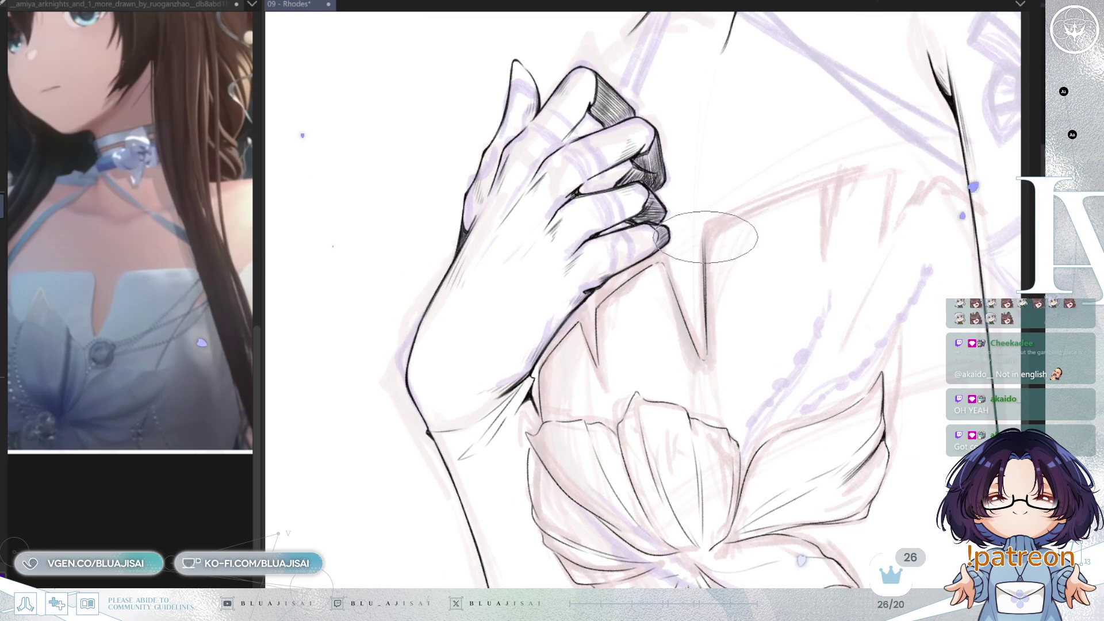
pyautogui.moveTo(707, 233); pyautogui.dragTo(818, 190)
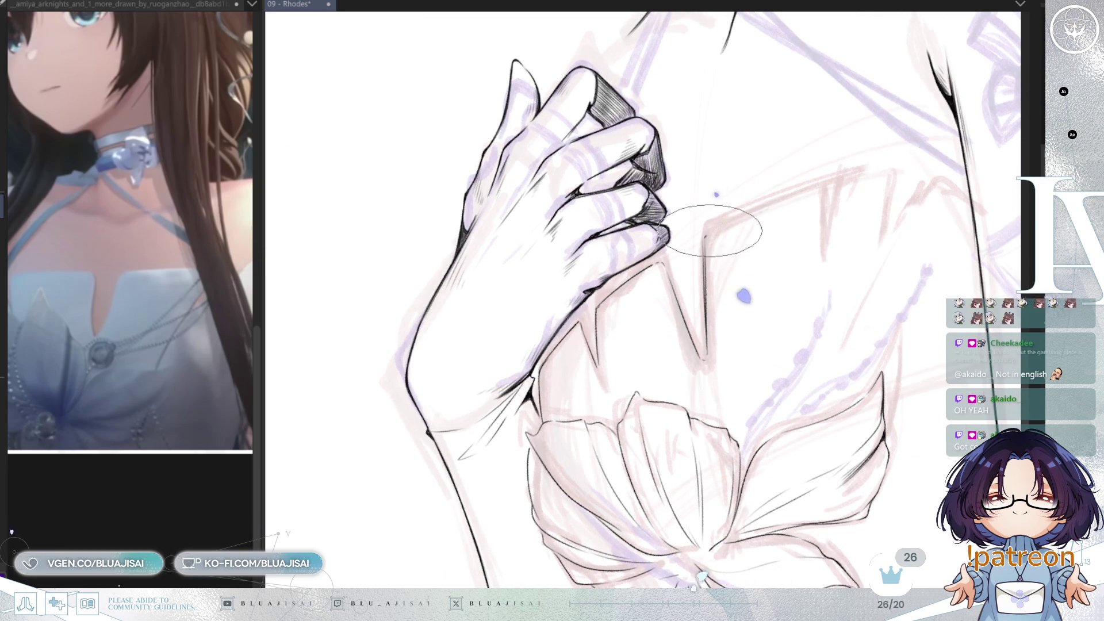
pyautogui.press('End')
pyautogui.press('End')
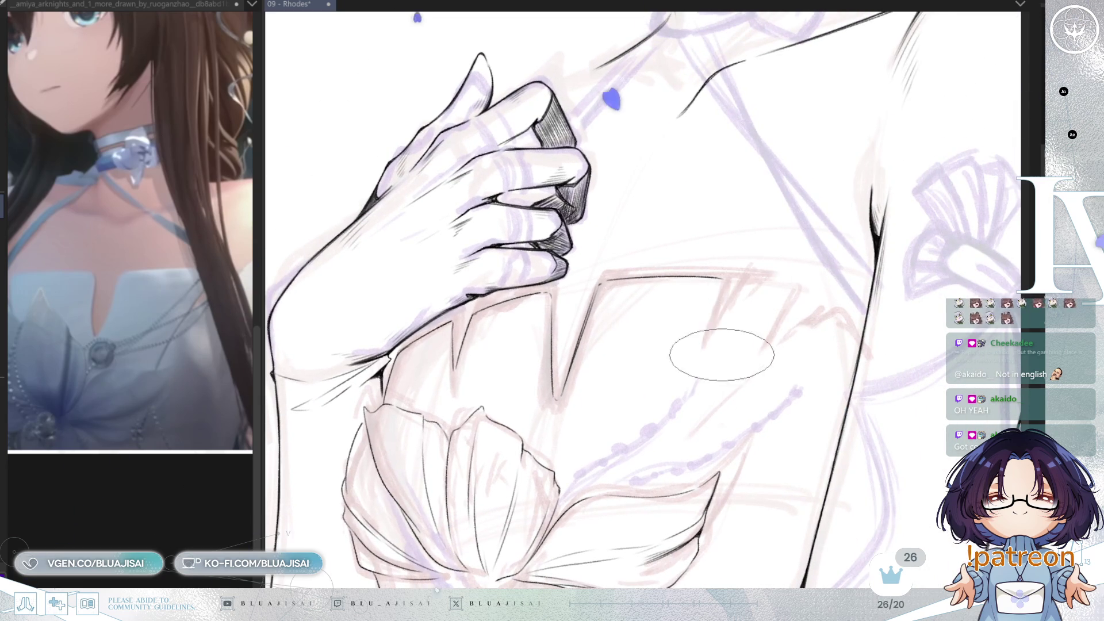
# Switch the reference view and ink the neckline's notch strokes, undoing the last one.
pyautogui.click(169, 494)
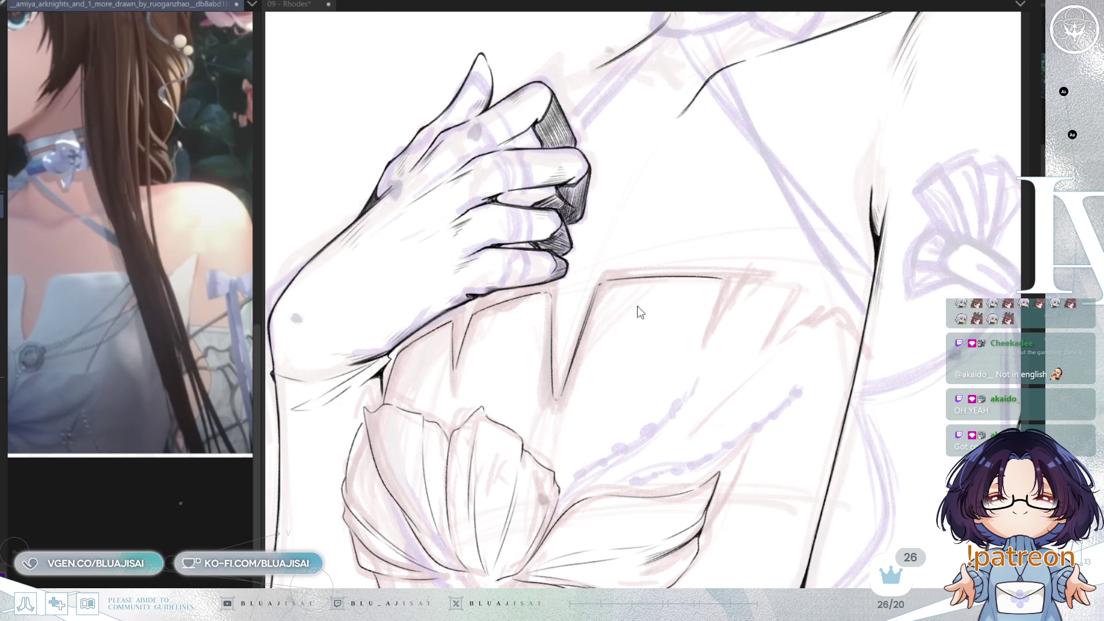
pyautogui.click(725, 281)
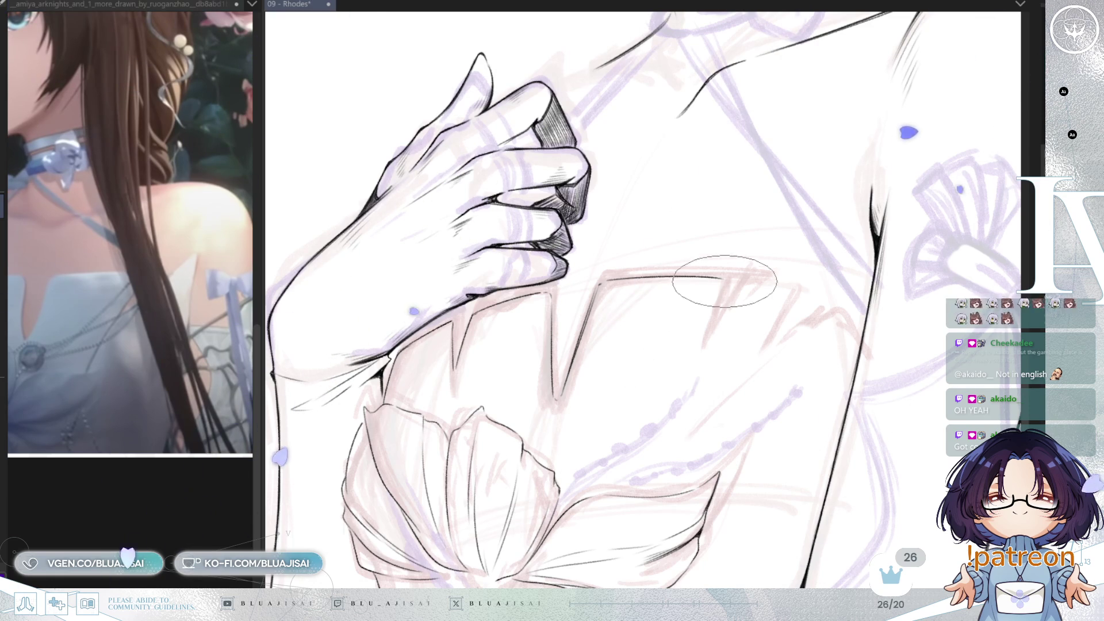
pyautogui.moveTo(724, 282); pyautogui.dragTo(707, 345)
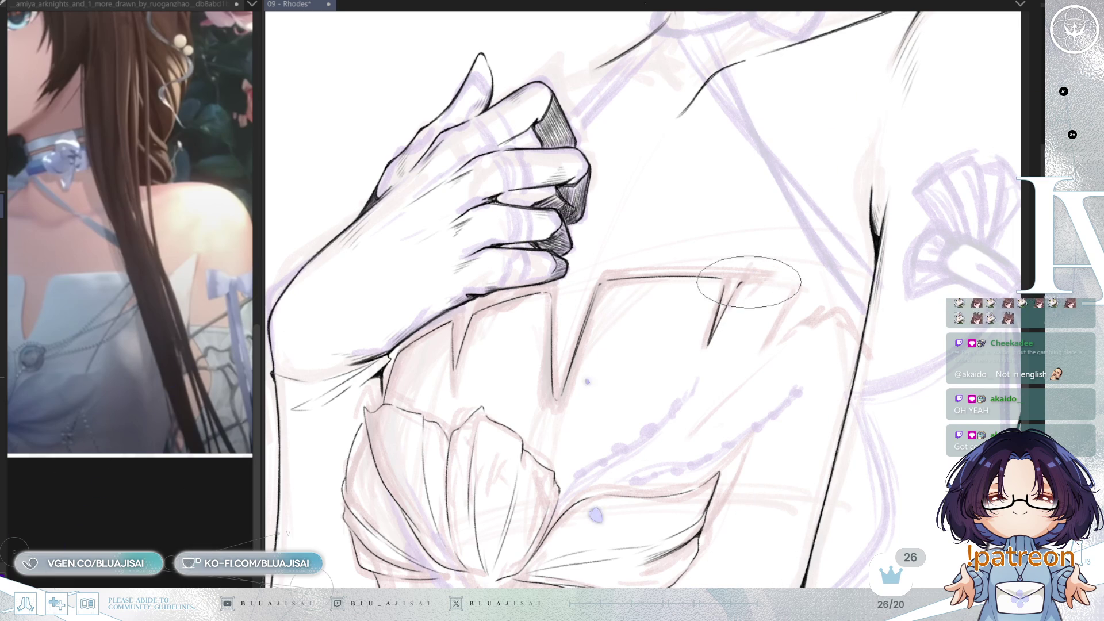
pyautogui.moveTo(738, 281); pyautogui.dragTo(726, 312)
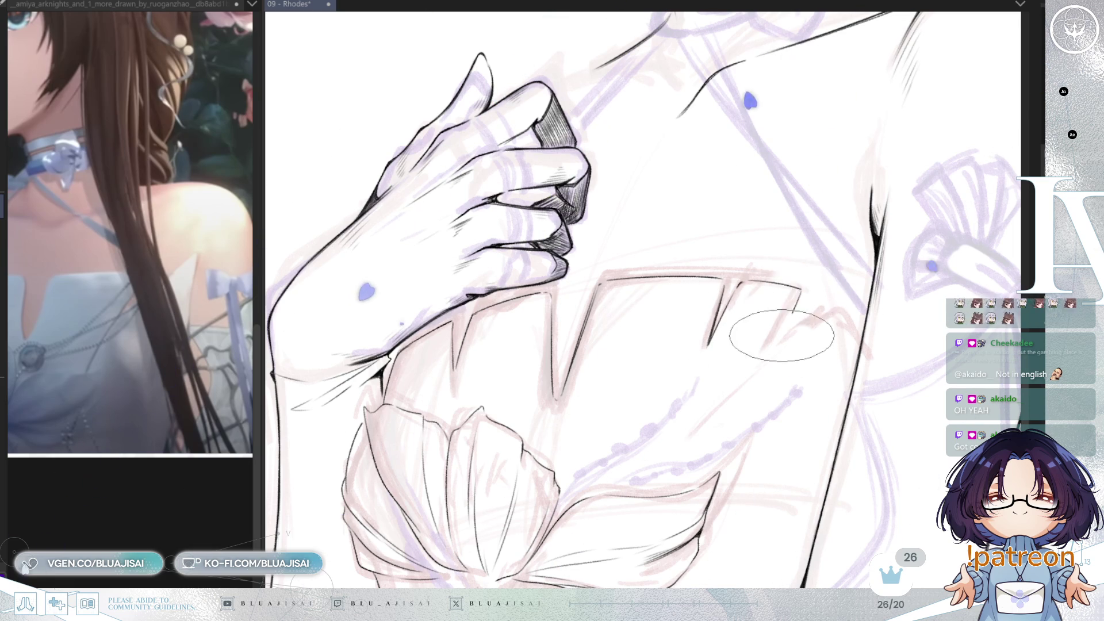
pyautogui.moveTo(801, 289)
pyautogui.mouseDown()
pyautogui.moveTo(776, 349)
pyautogui.moveTo(684, 440)
pyautogui.mouseUp()
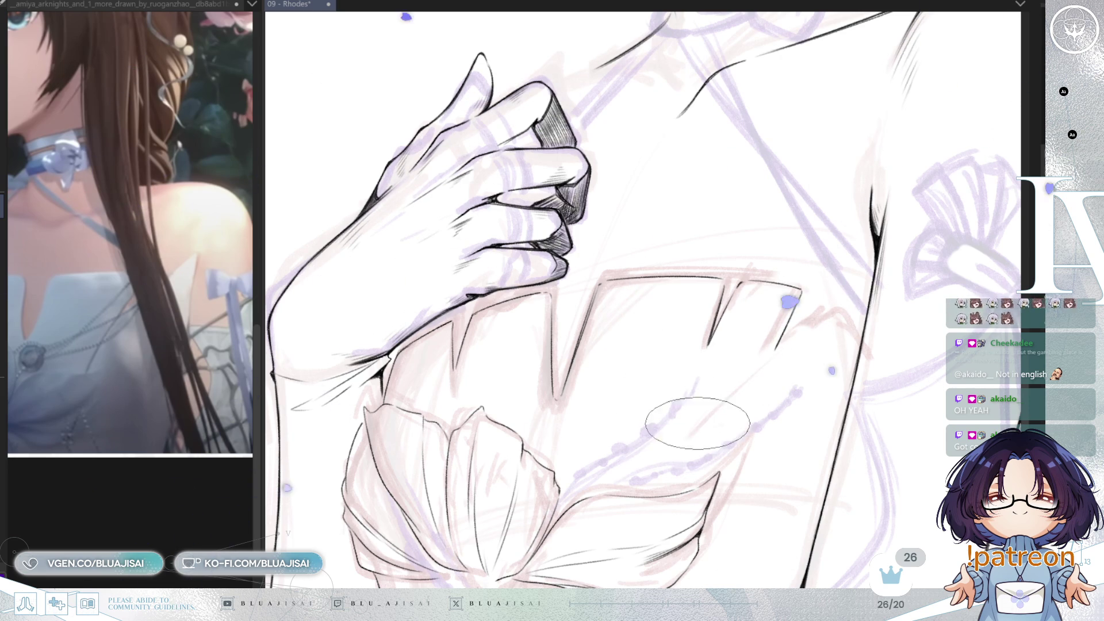
pyautogui.hotkey('ctrl', 'z')
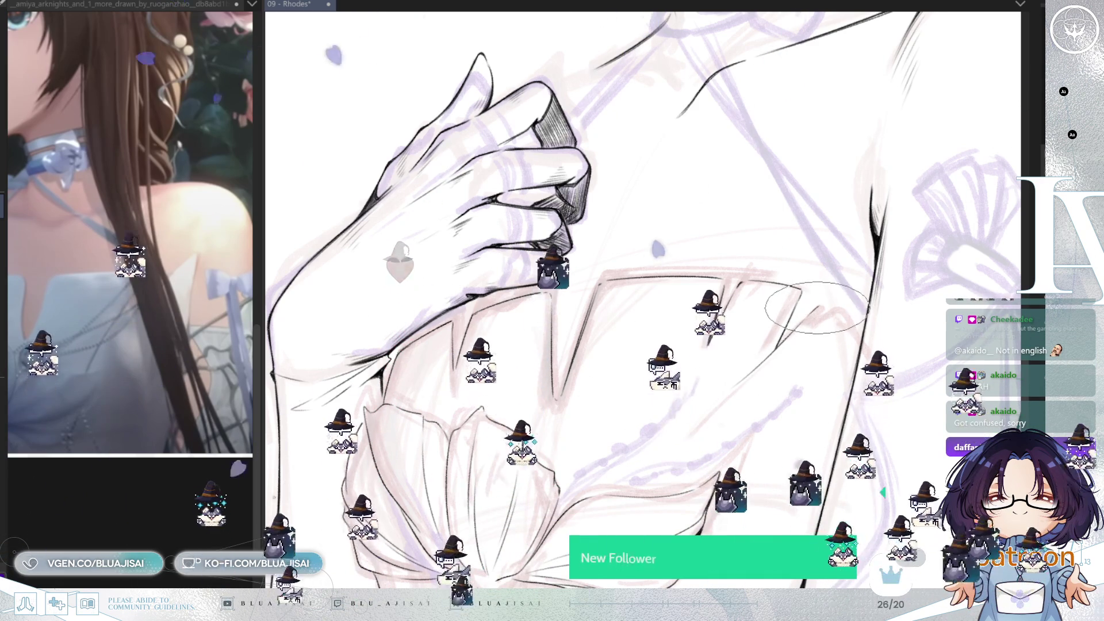
# Rotate the canvas view around the neckline and restore its orientation.
pyautogui.press('Delete')
pyautogui.press('Delete')
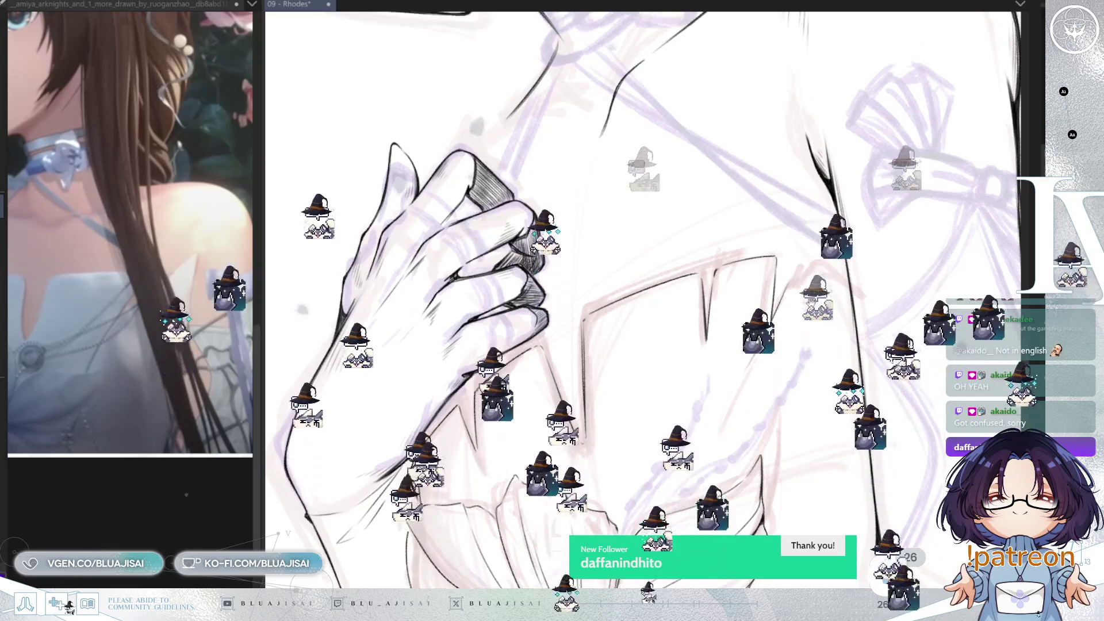
pyautogui.press('4')
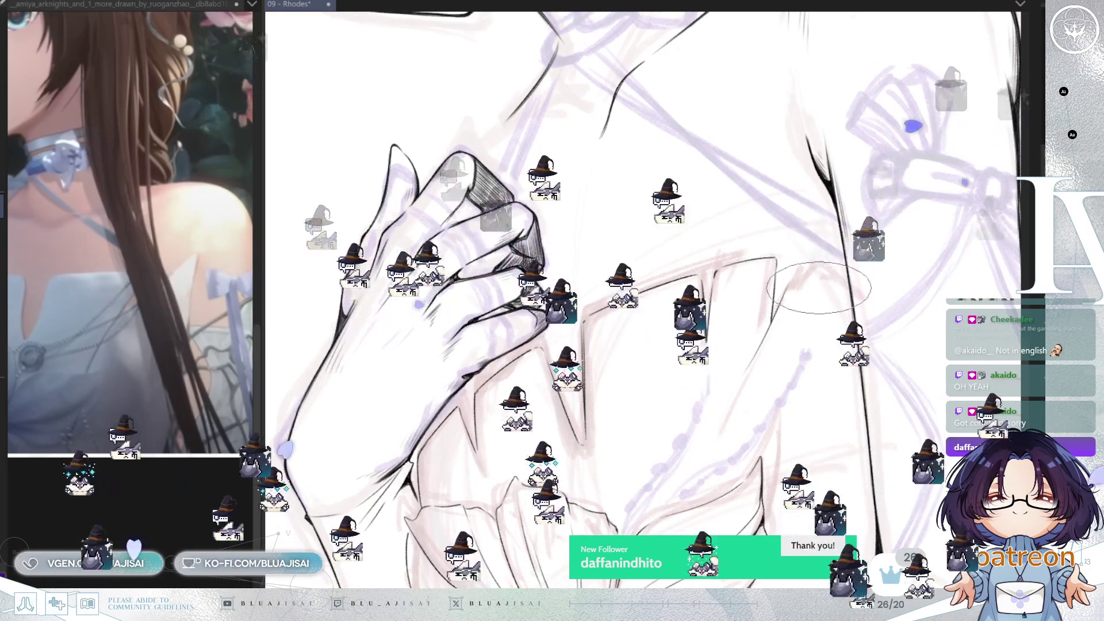
pyautogui.press('5')
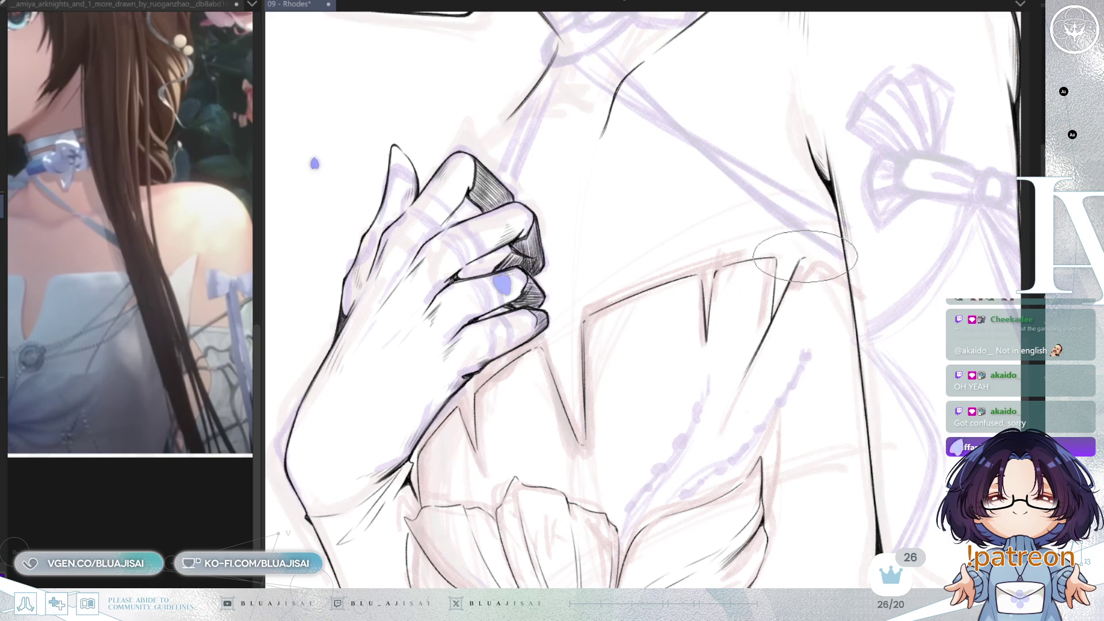
pyautogui.scroll(-3, 834, 352)
pyautogui.scroll(-1, 834, 352)
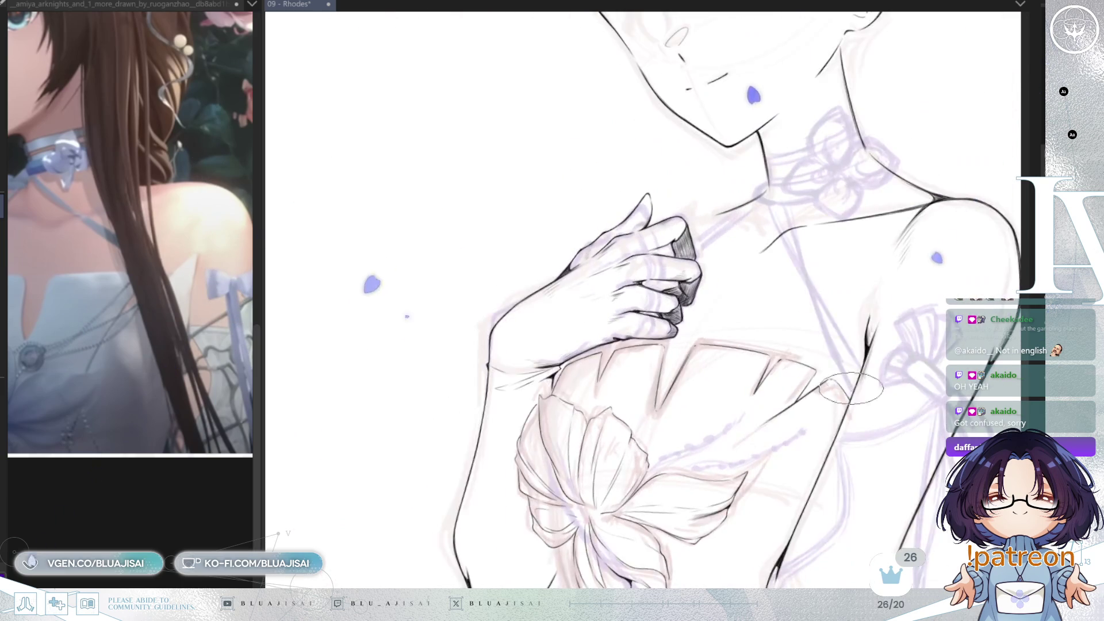
pyautogui.scroll(2, 841, 398)
# Check the bust mirrored with H, restore it, and save the illustration with Ctrl+S.
pyautogui.press('h')
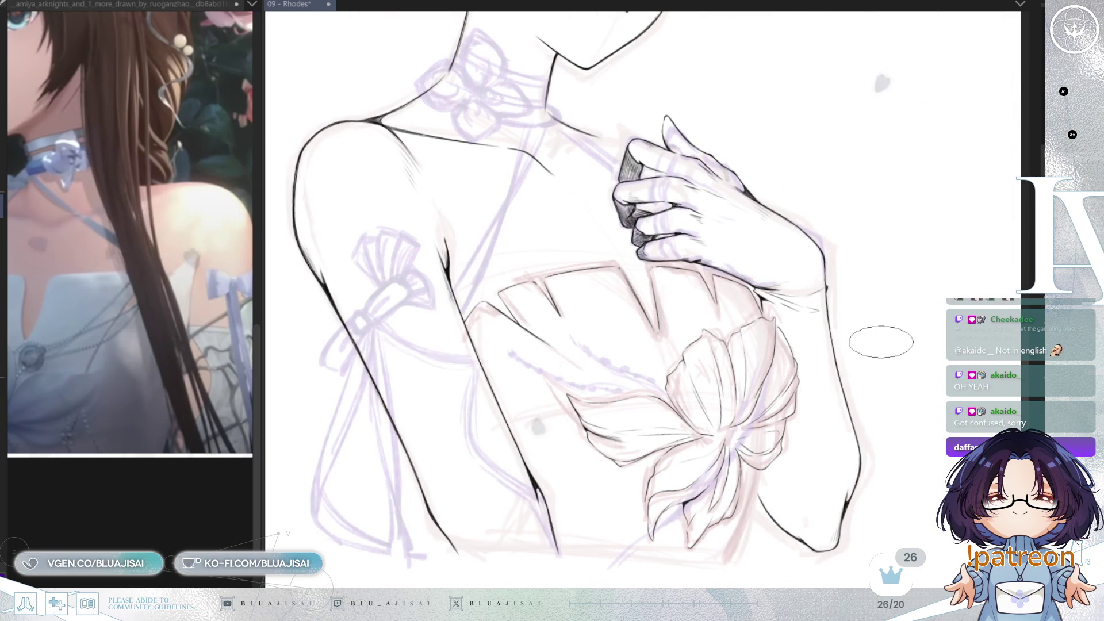
pyautogui.press('h')
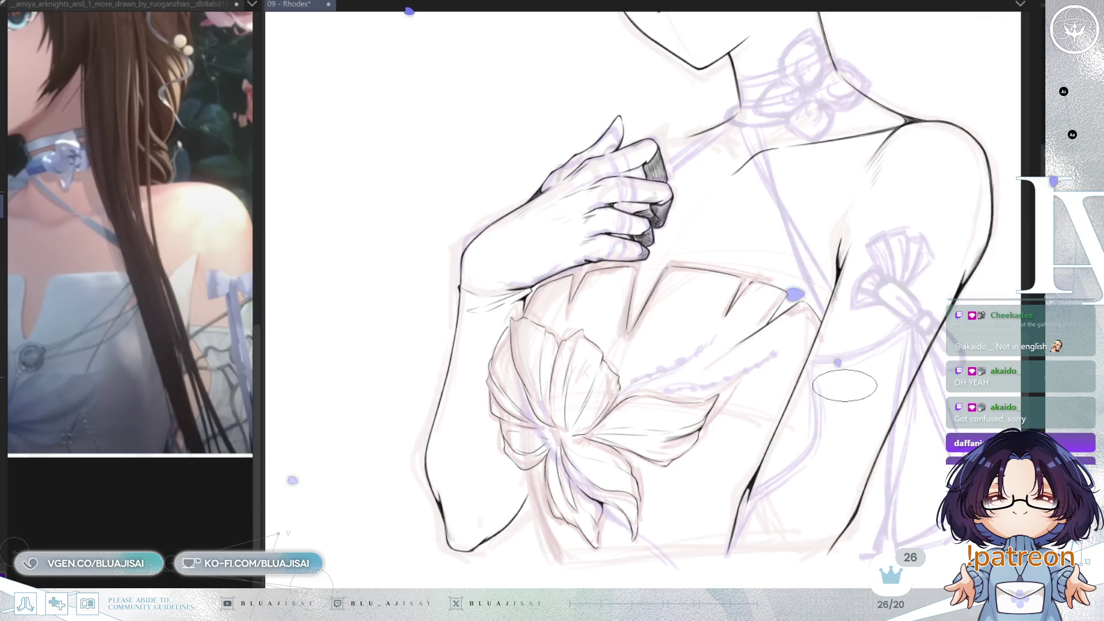
pyautogui.hotkey('ctrl', 's')
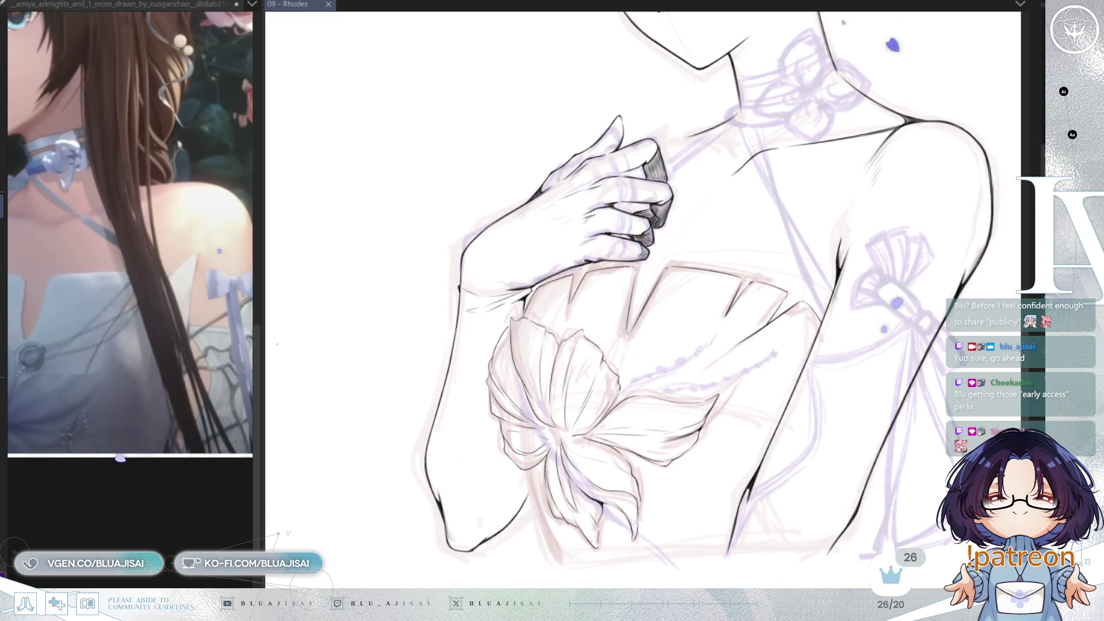
pyautogui.moveTo(824, 319); pyautogui.dragTo(829, 245)
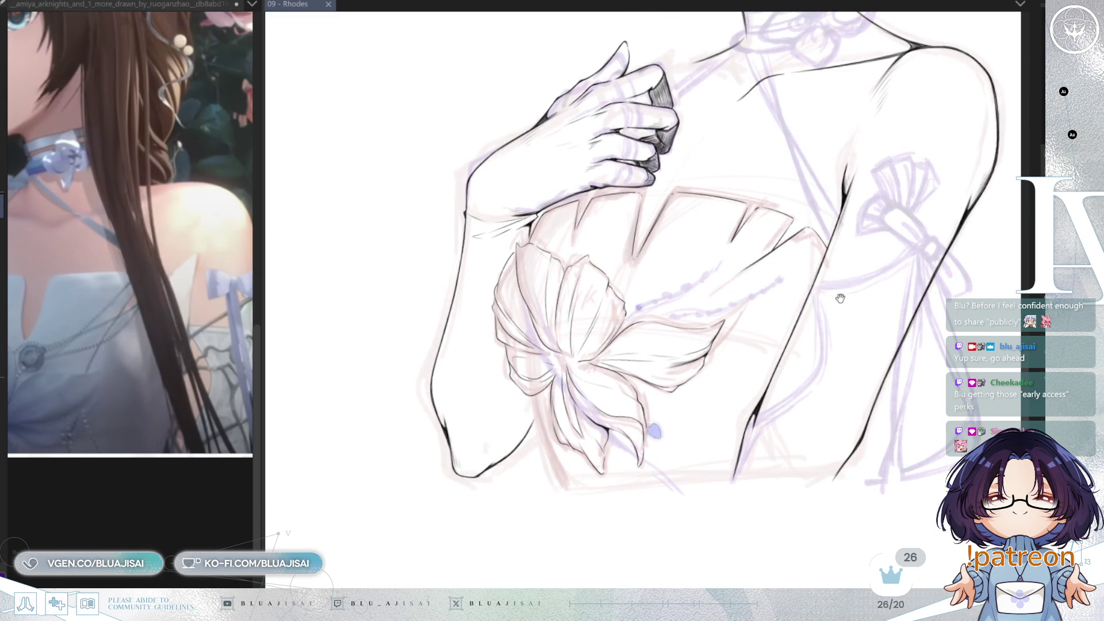
pyautogui.scroll(1, 778, 310)
pyautogui.scroll(1, 778, 311)
pyautogui.scroll(1, 778, 311)
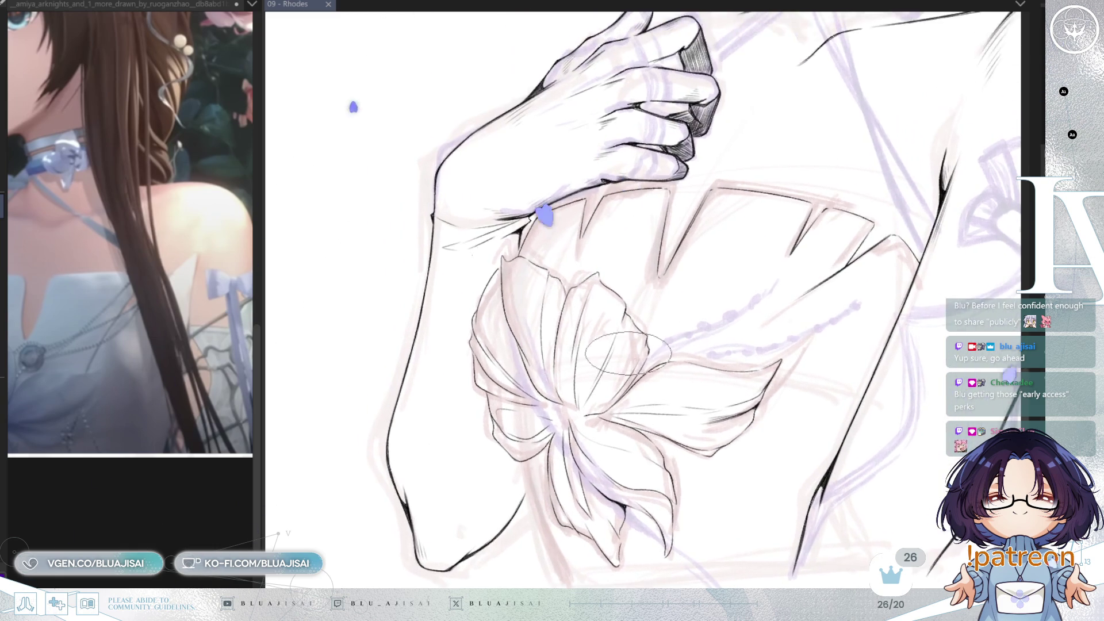
pyautogui.scroll(1, 778, 311)
pyautogui.scroll(1, 505, 406)
pyautogui.scroll(1, 505, 406)
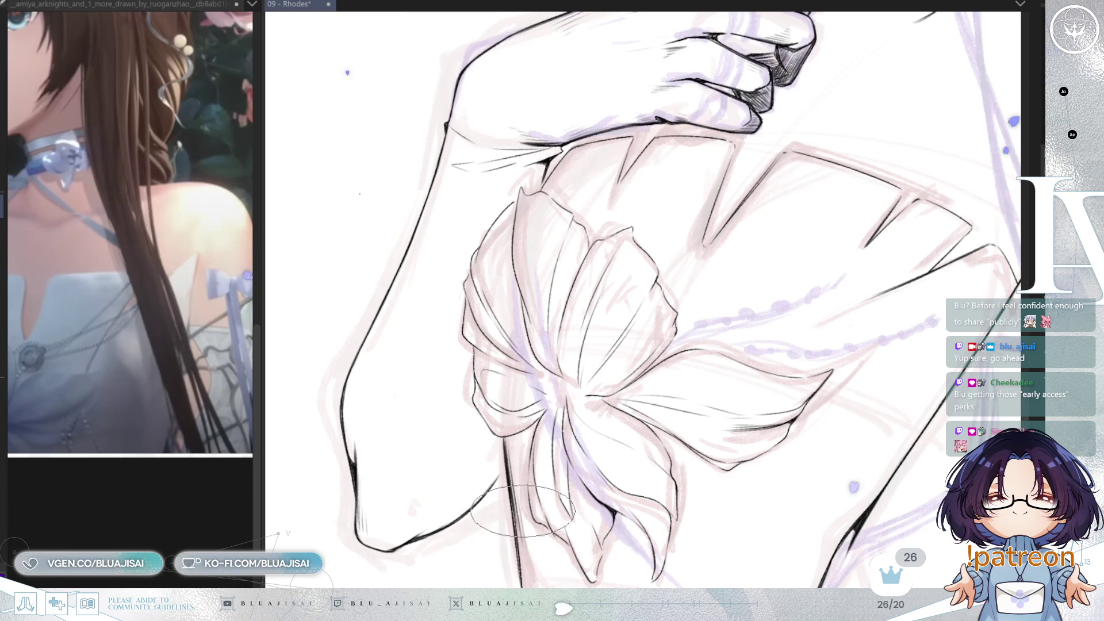
# Rotate and zoom the view to line up the arm's elbow contour.
pyautogui.moveTo(520, 534); pyautogui.dragTo(553, 483)
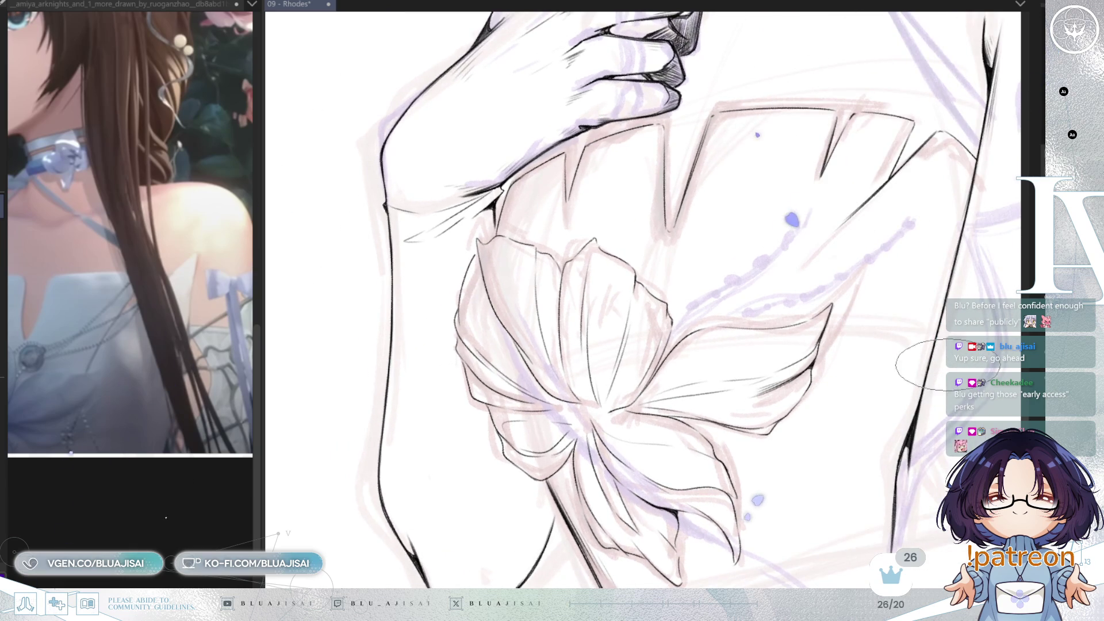
pyautogui.moveTo(938, 365); pyautogui.dragTo(565, 350)
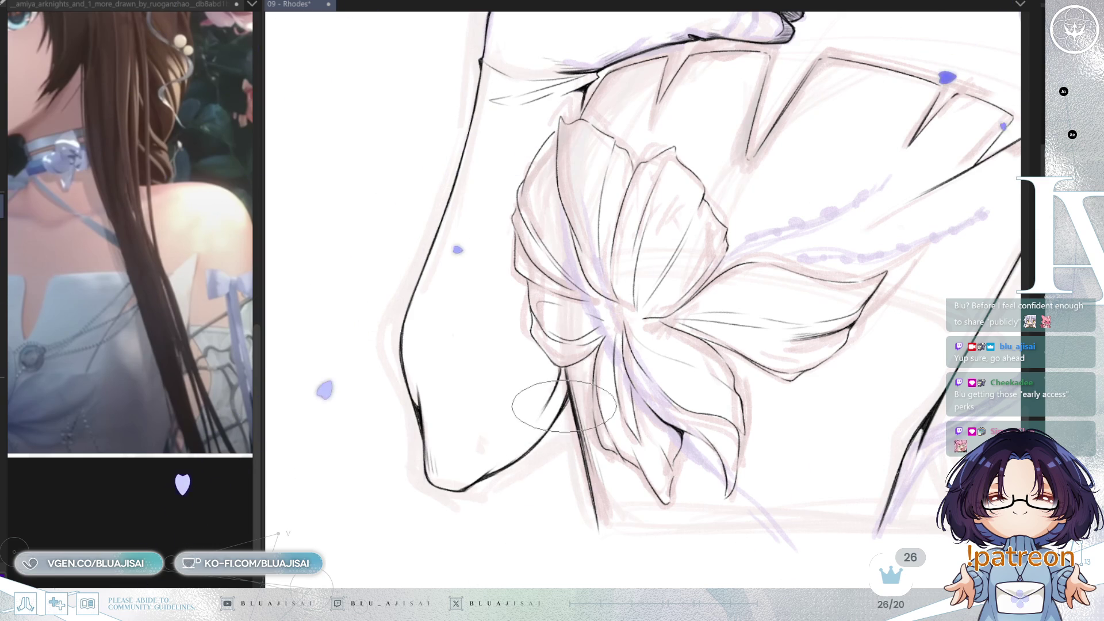
pyautogui.scroll(1, 565, 400)
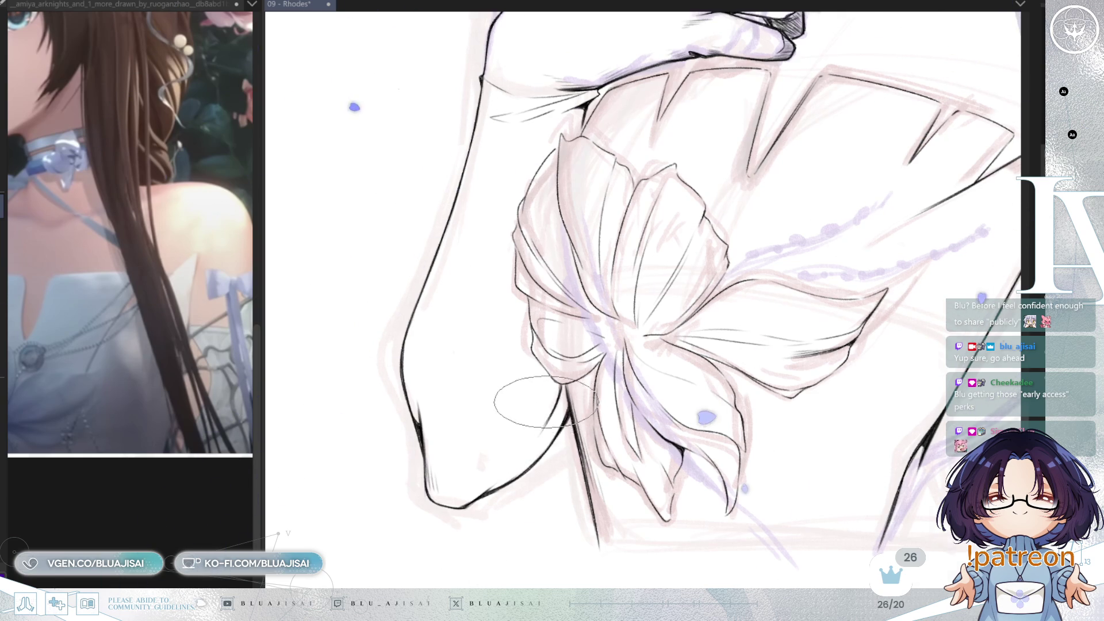
pyautogui.scroll(1, 529, 395)
pyautogui.moveTo(518, 442); pyautogui.dragTo(502, 458)
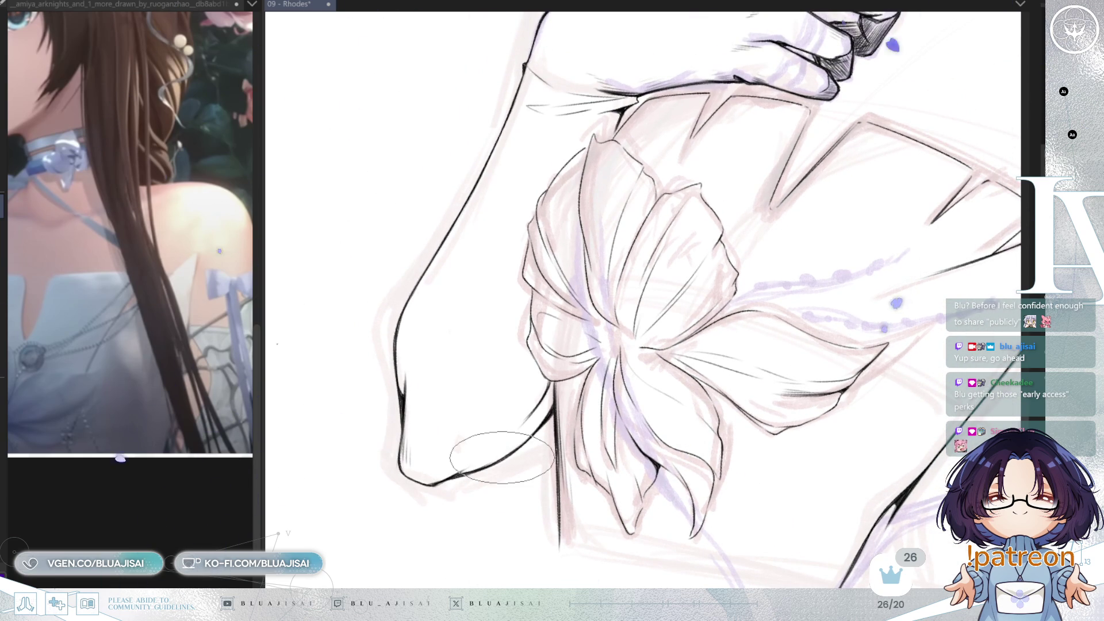
pyautogui.moveTo(405, 476)
pyautogui.mouseDown()
pyautogui.moveTo(406, 419)
pyautogui.moveTo(357, 345)
pyautogui.mouseUp()
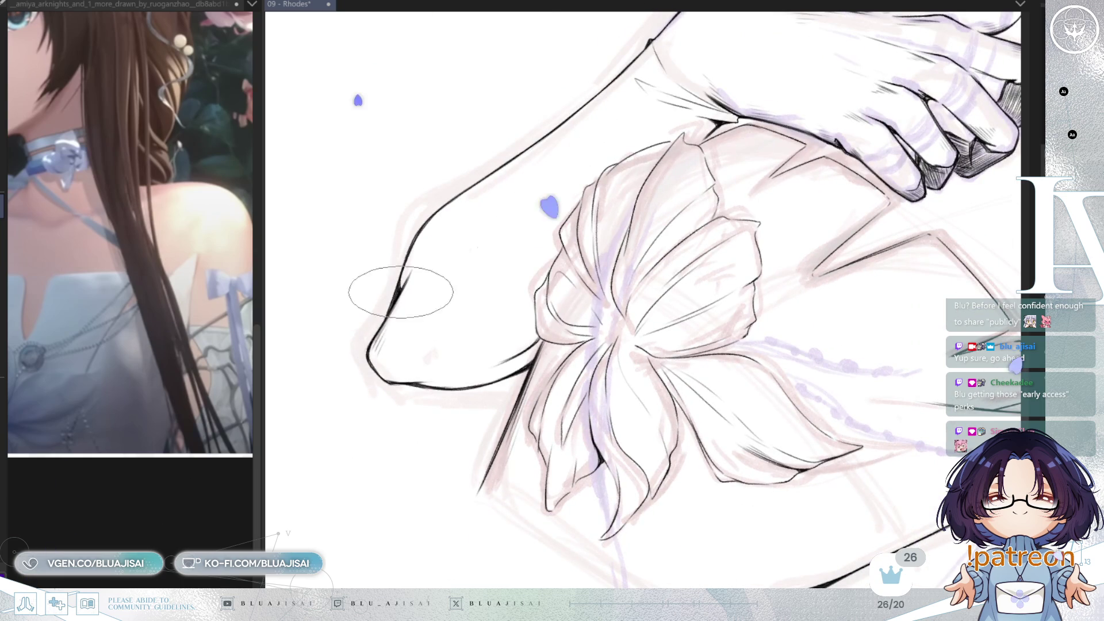
pyautogui.moveTo(400, 292); pyautogui.dragTo(415, 271)
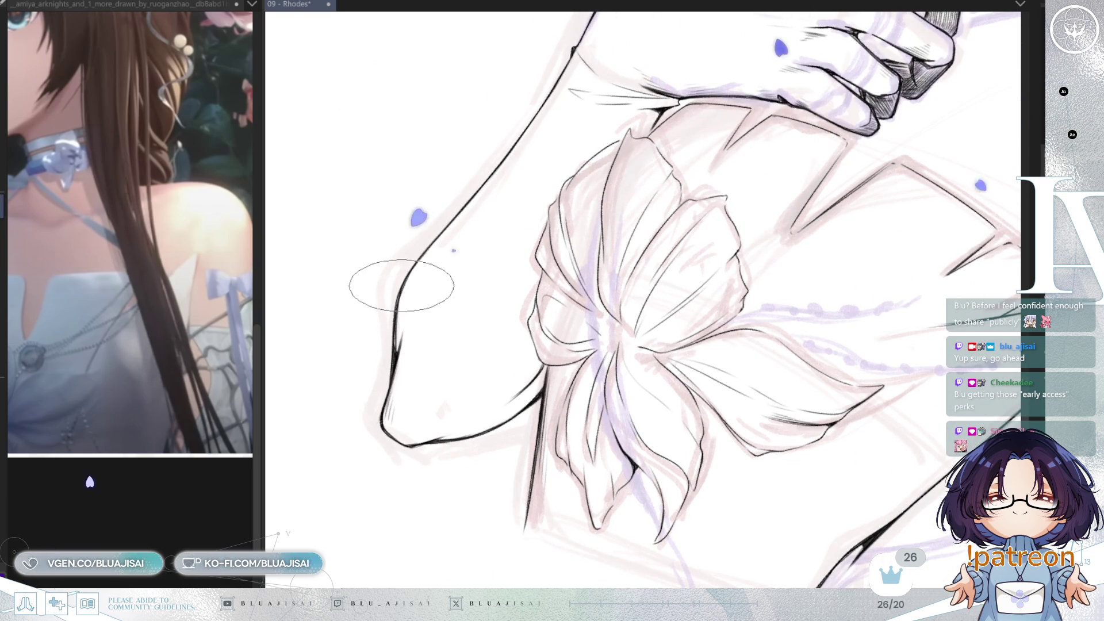
# Add shading strokes along the arm near the elbow, then zoom closer on the bodice.
pyautogui.moveTo(397, 356); pyautogui.dragTo(395, 357)
pyautogui.moveTo(406, 424)
pyautogui.mouseDown()
pyautogui.moveTo(604, 234)
pyautogui.moveTo(456, 345)
pyautogui.mouseUp()
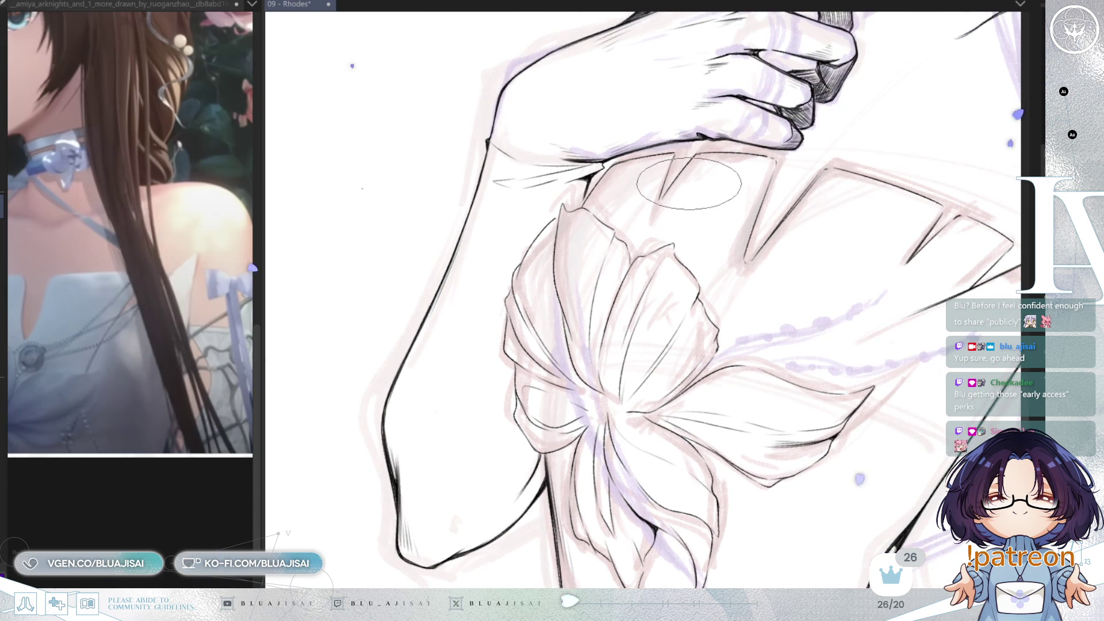
pyautogui.moveTo(689, 182); pyautogui.dragTo(604, 284)
pyautogui.moveTo(675, 352); pyautogui.dragTo(496, 265)
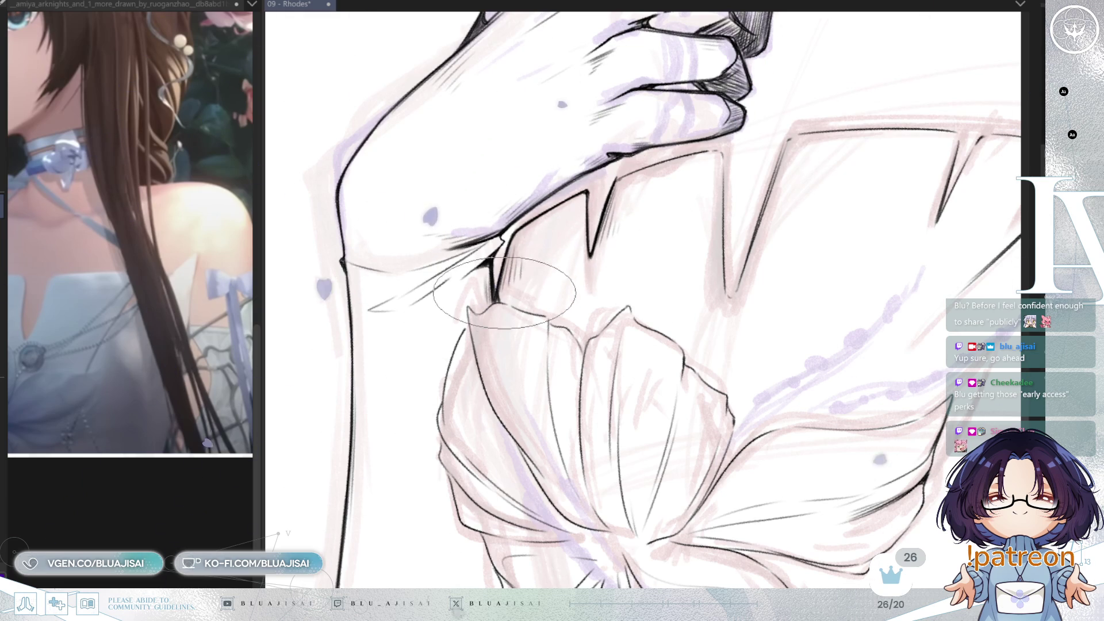
pyautogui.moveTo(783, 219); pyautogui.dragTo(732, 420)
pyautogui.scroll(-5, 732, 421)
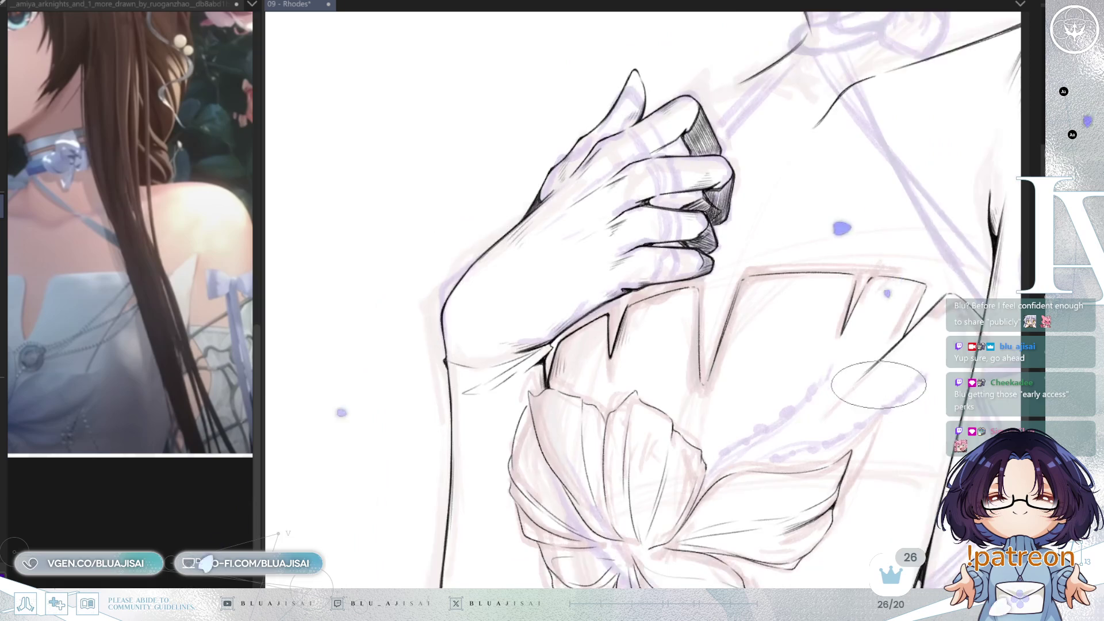
pyautogui.scroll(-2, 862, 352)
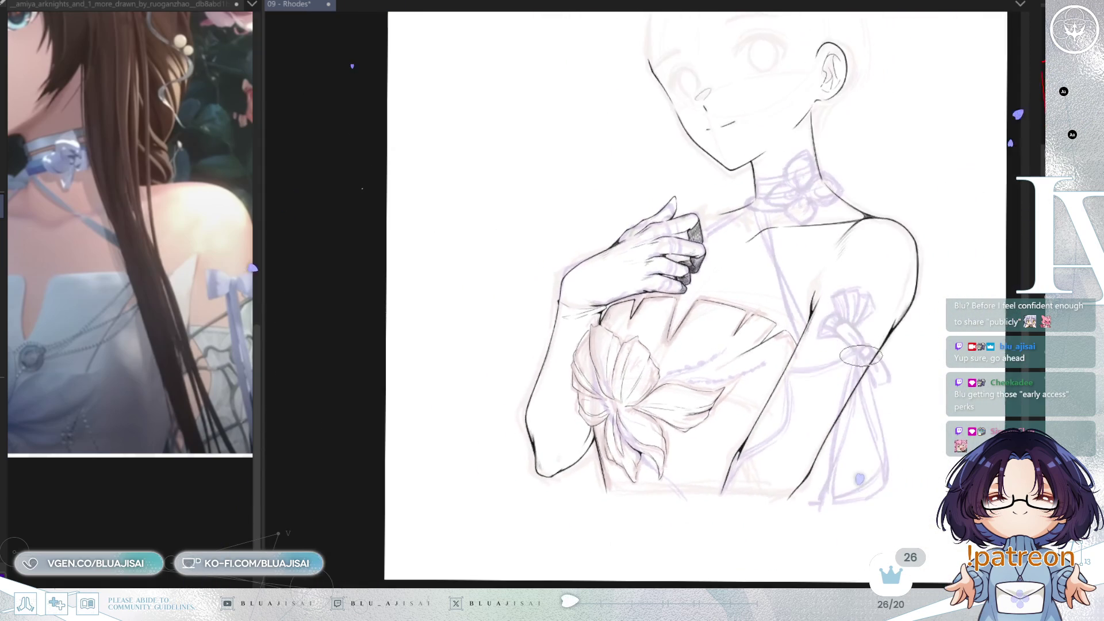
pyautogui.scroll(-2, 863, 363)
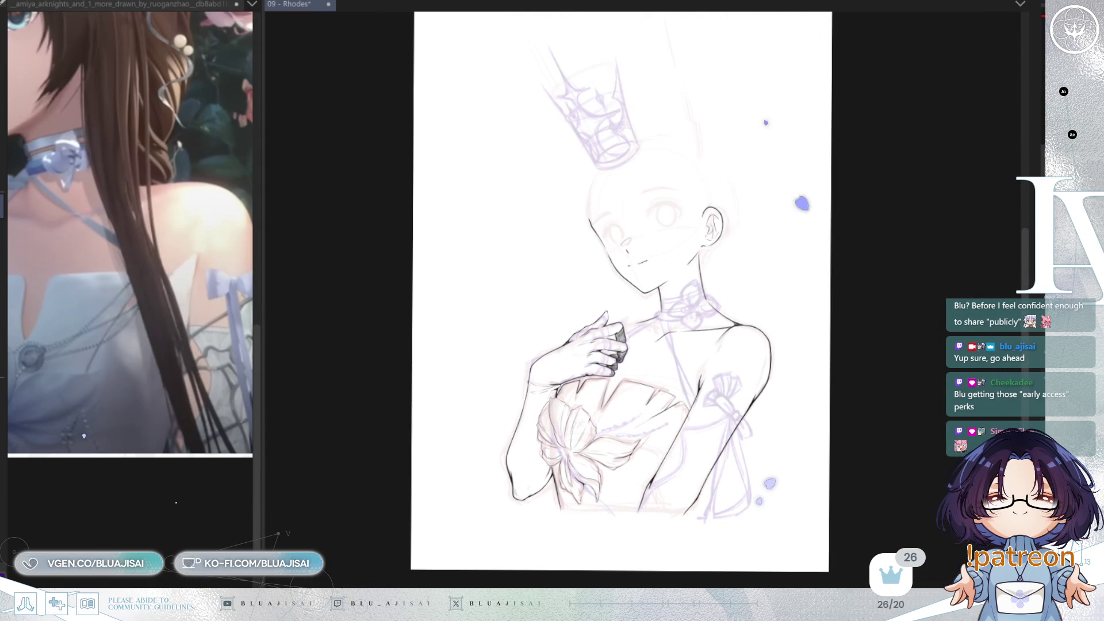
# Hide the sketch layer and flip the view horizontally back and forth to check lineart proportions.
pyautogui.hotkey('ctrl', 'h')
pyautogui.press('h')
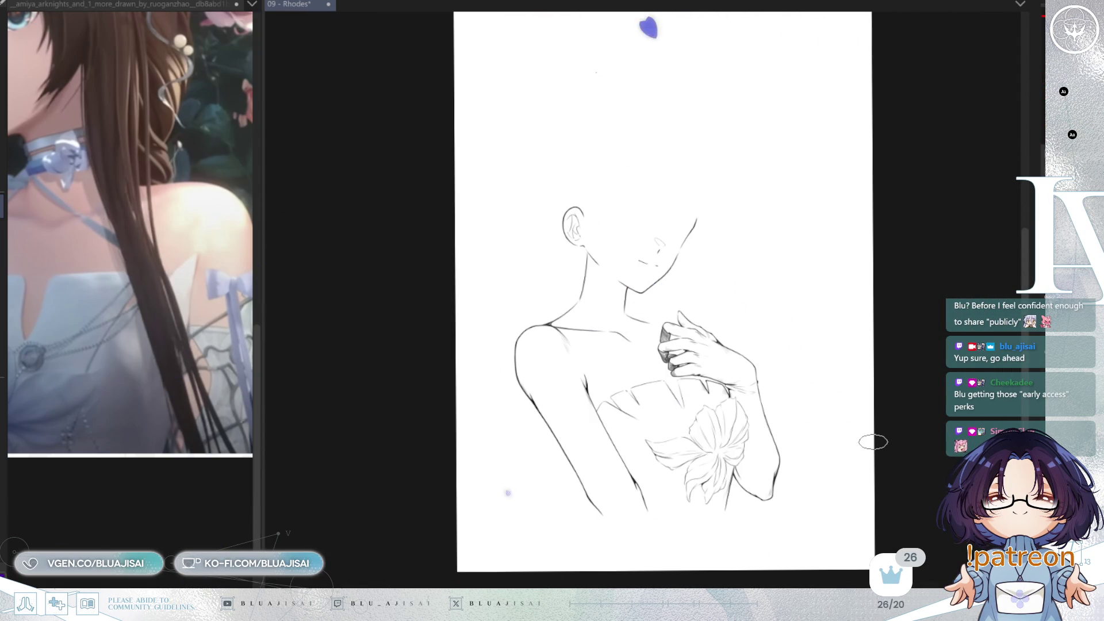
pyautogui.press('h')
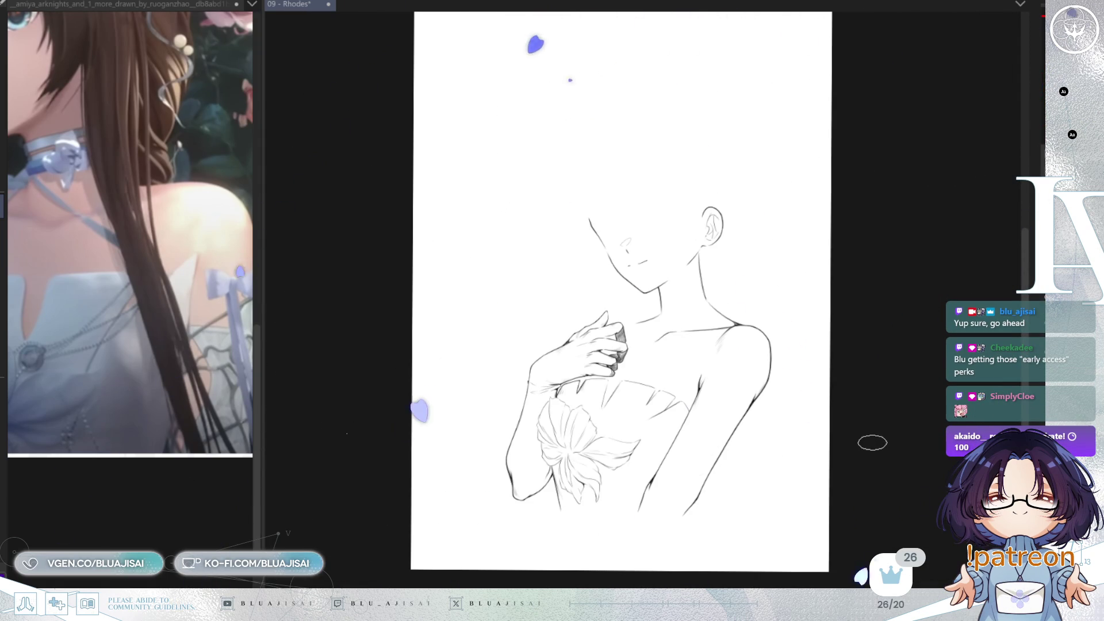
pyautogui.press('h')
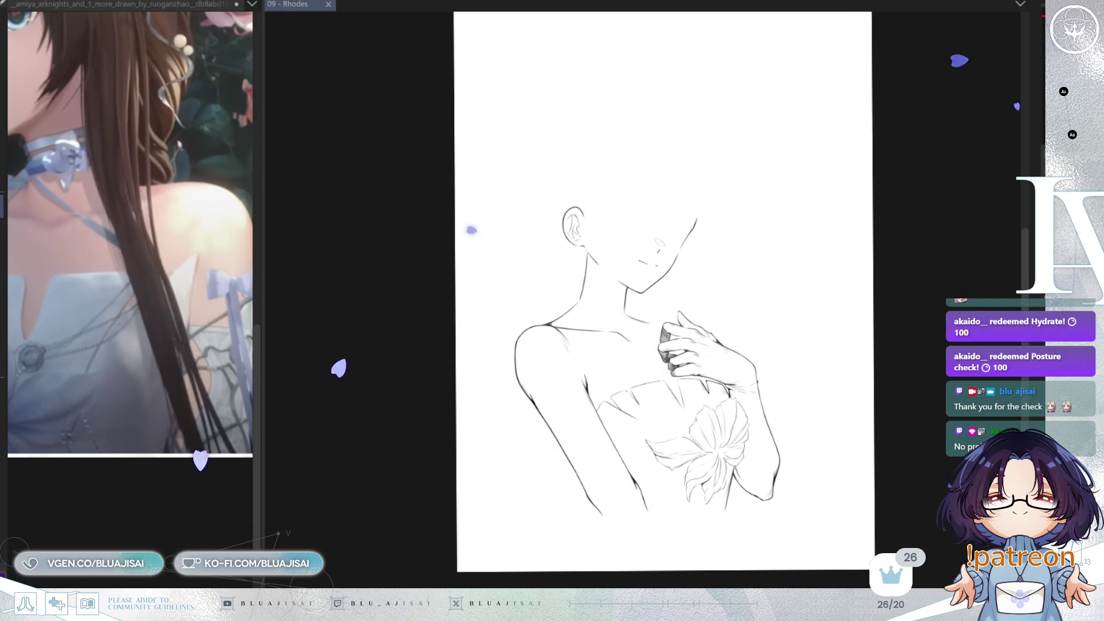
pyautogui.scroll(2, 578, 302)
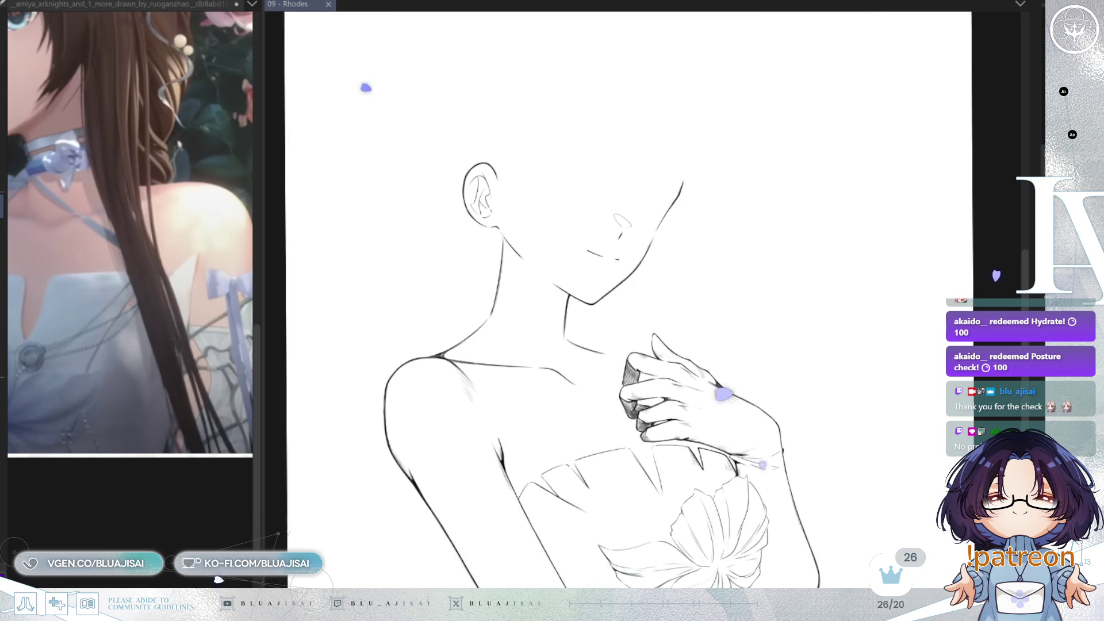
pyautogui.scroll(3, 857, 336)
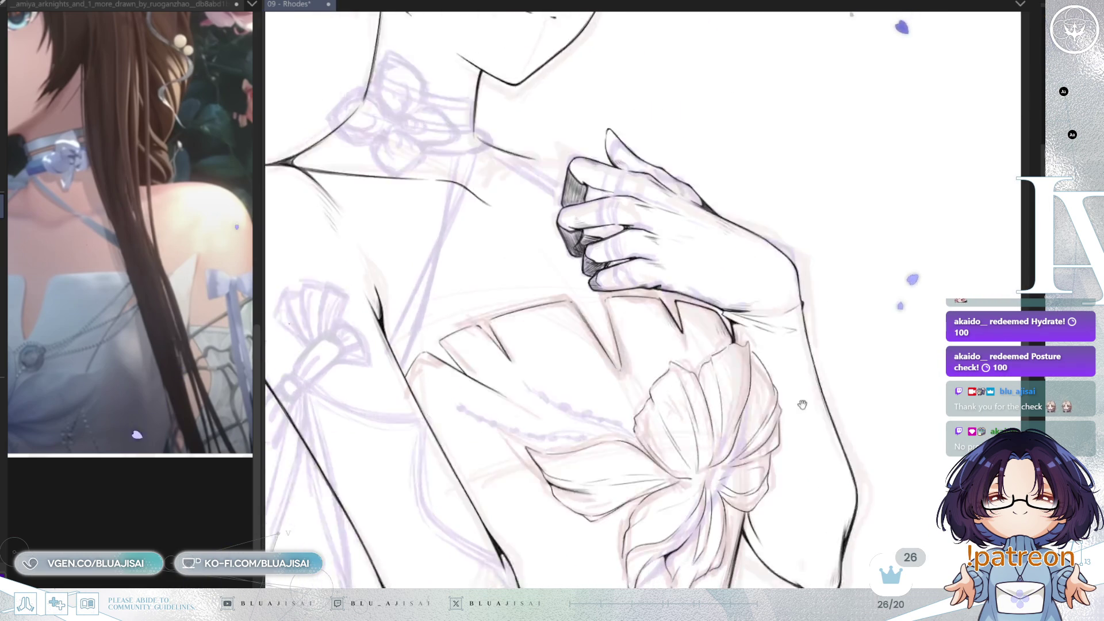
pyautogui.scroll(3, 857, 337)
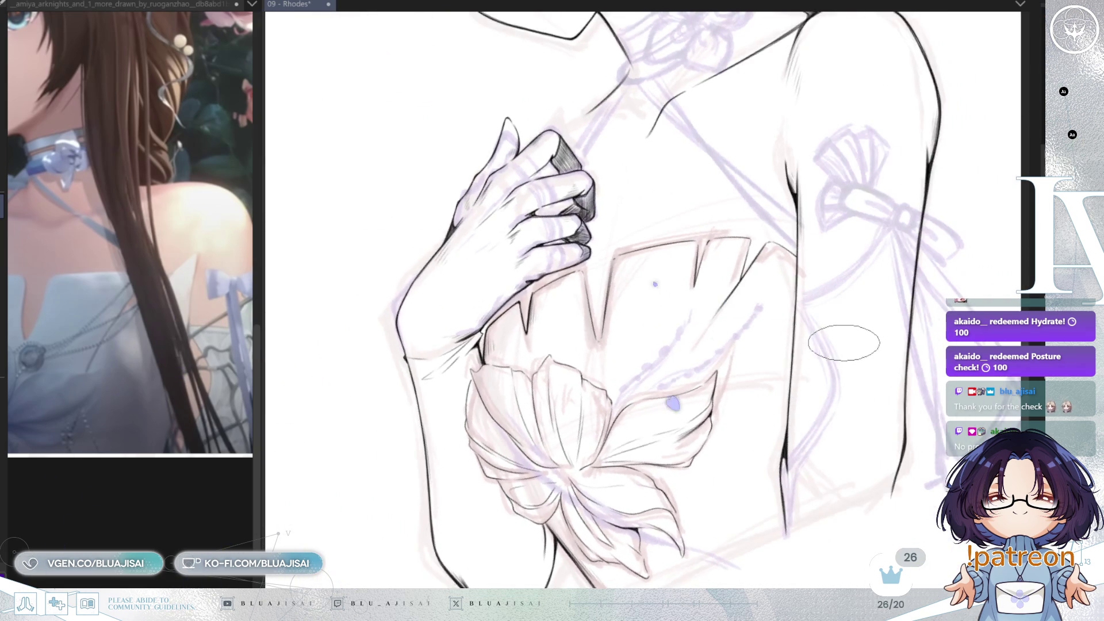
pyautogui.scroll(1, 686, 376)
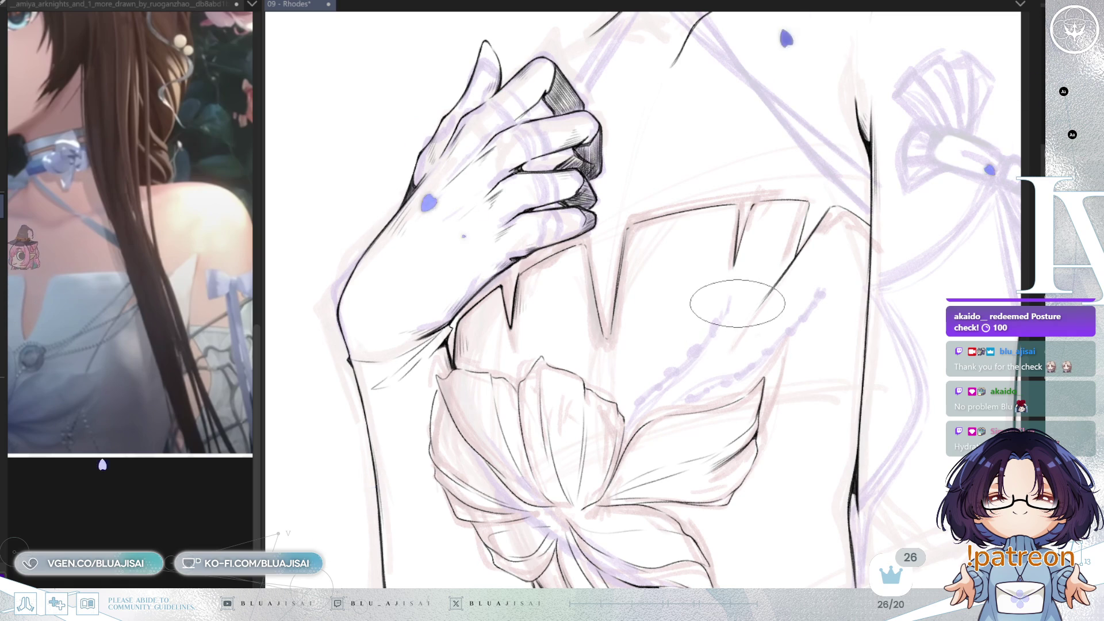
pyautogui.scroll(1, 605, 269)
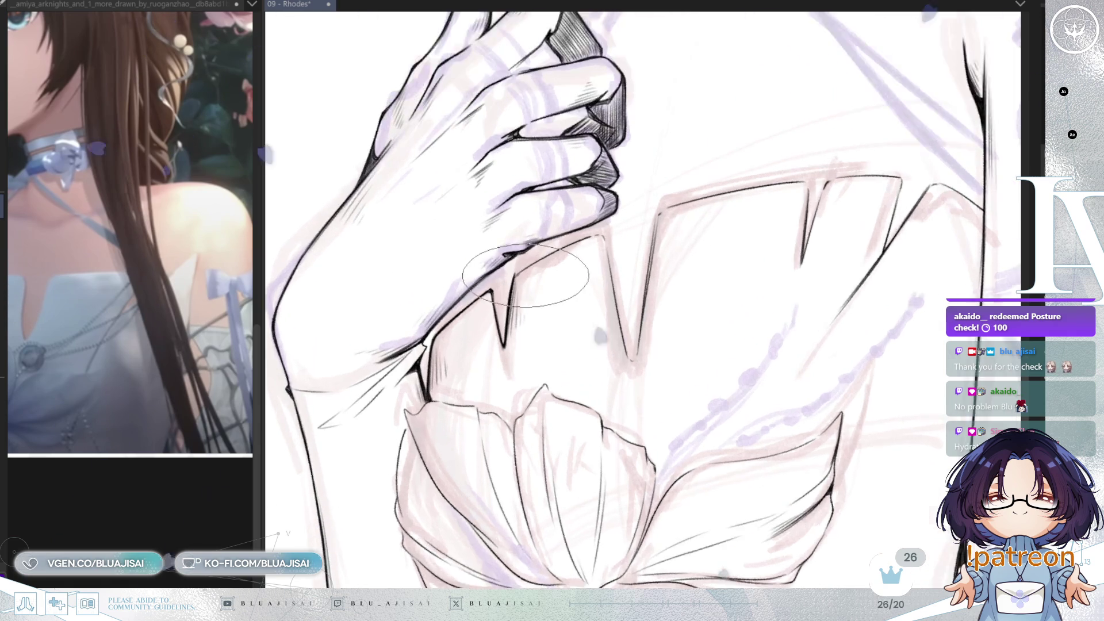
pyautogui.scroll(1, 527, 272)
# Enlarge the brush and rotate/zoom the view around the bodice neckline, then back upright.
pyautogui.press(']')
pyautogui.press(']')
pyautogui.press(']')
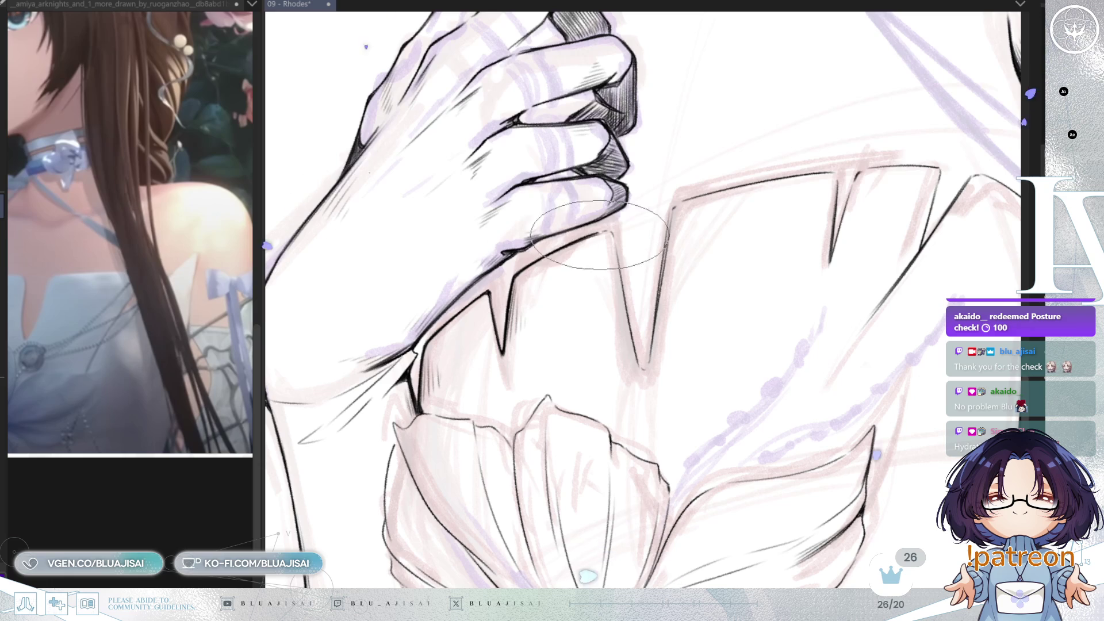
pyautogui.scroll(1, 628, 226)
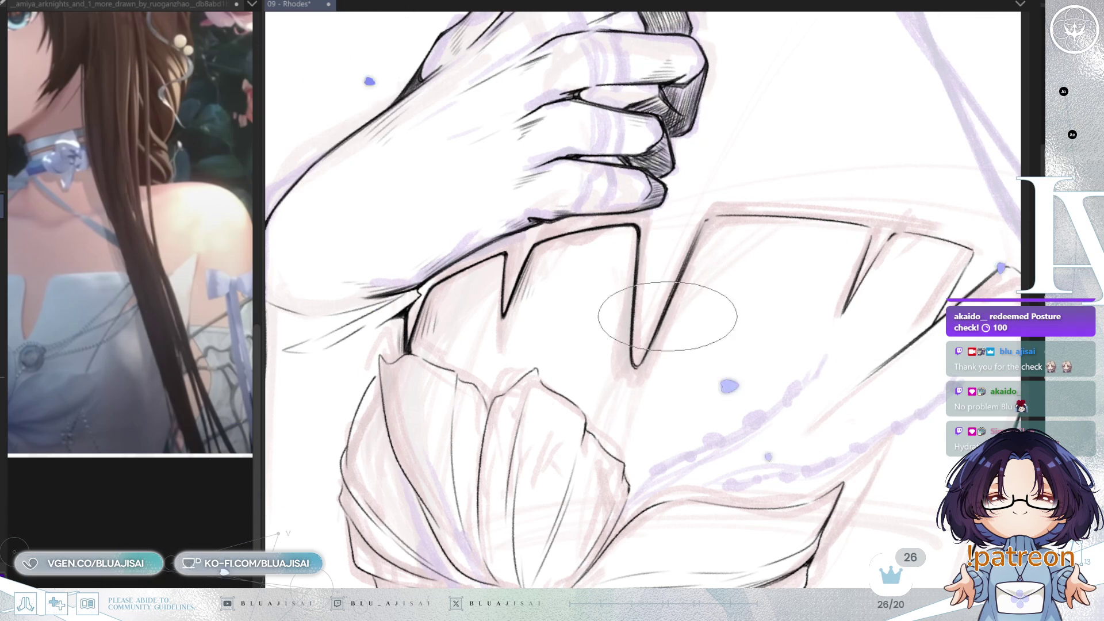
pyautogui.moveTo(666, 338)
pyautogui.mouseDown()
pyautogui.moveTo(684, 303)
pyautogui.moveTo(636, 290)
pyautogui.mouseUp()
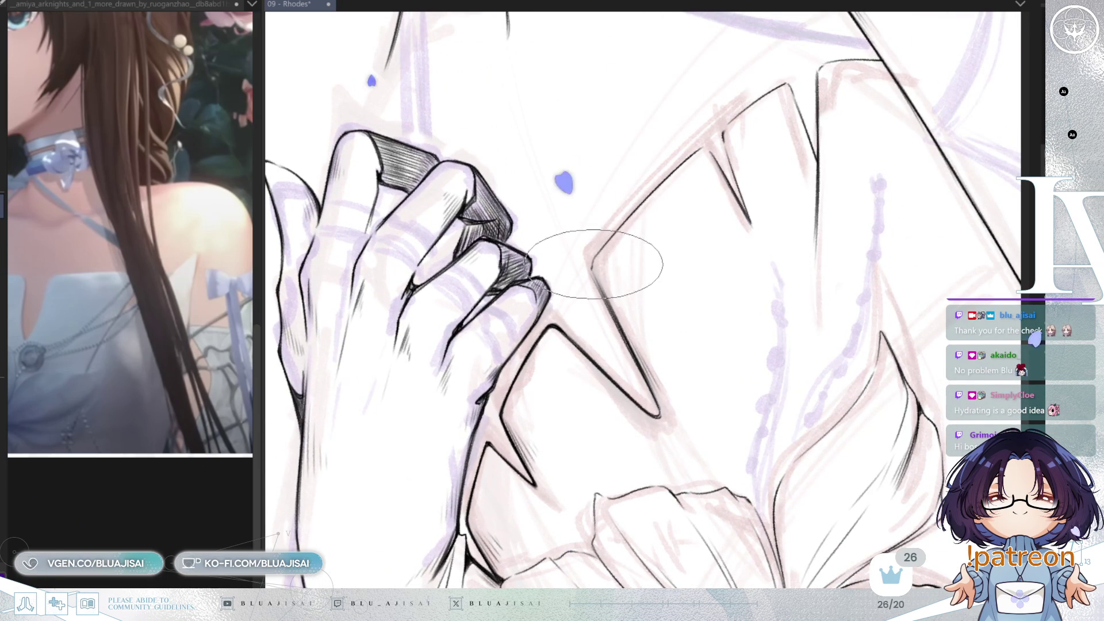
pyautogui.moveTo(591, 259); pyautogui.dragTo(604, 249)
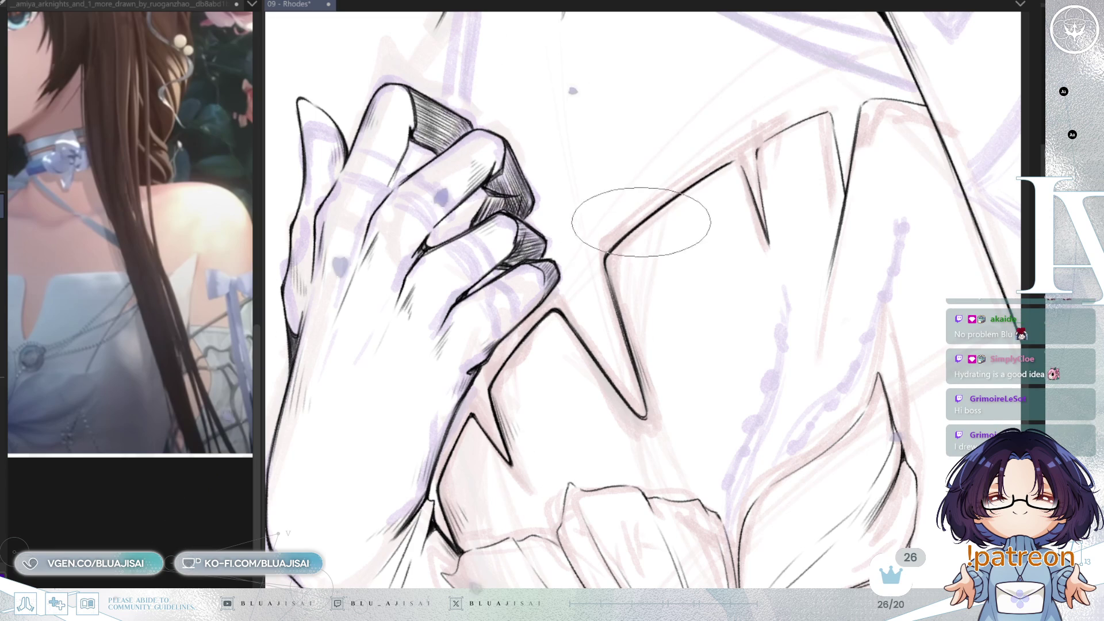
pyautogui.moveTo(604, 260); pyautogui.dragTo(632, 253)
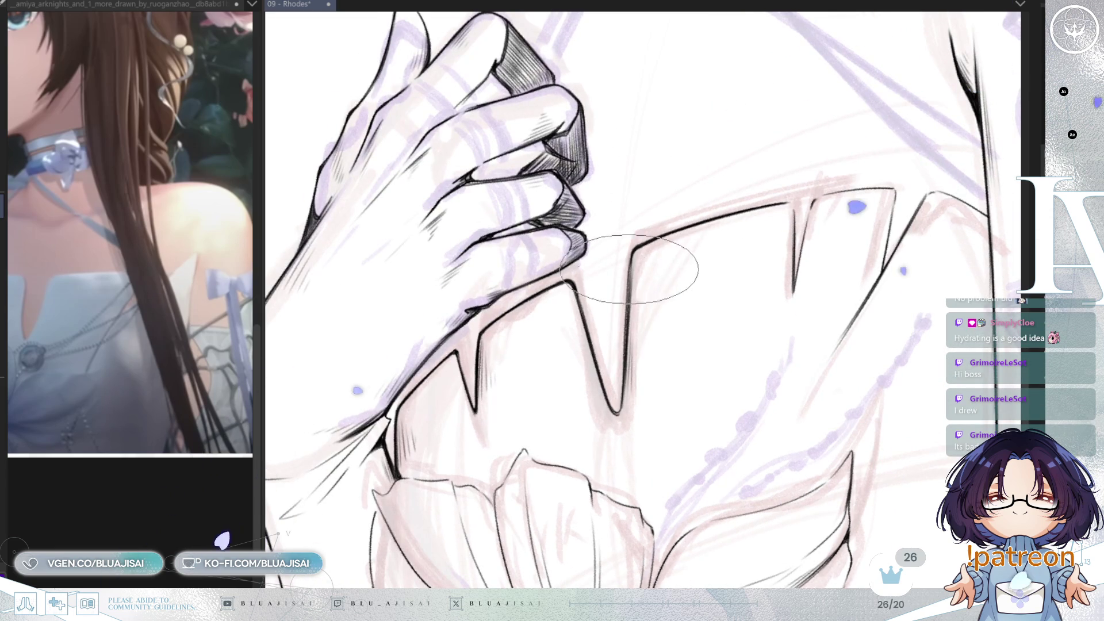
pyautogui.scroll(-2, 637, 317)
pyautogui.scroll(-1, 637, 317)
pyautogui.scroll(-2, 637, 318)
pyautogui.scroll(-2, 637, 317)
pyautogui.moveTo(812, 187); pyautogui.dragTo(803, 274)
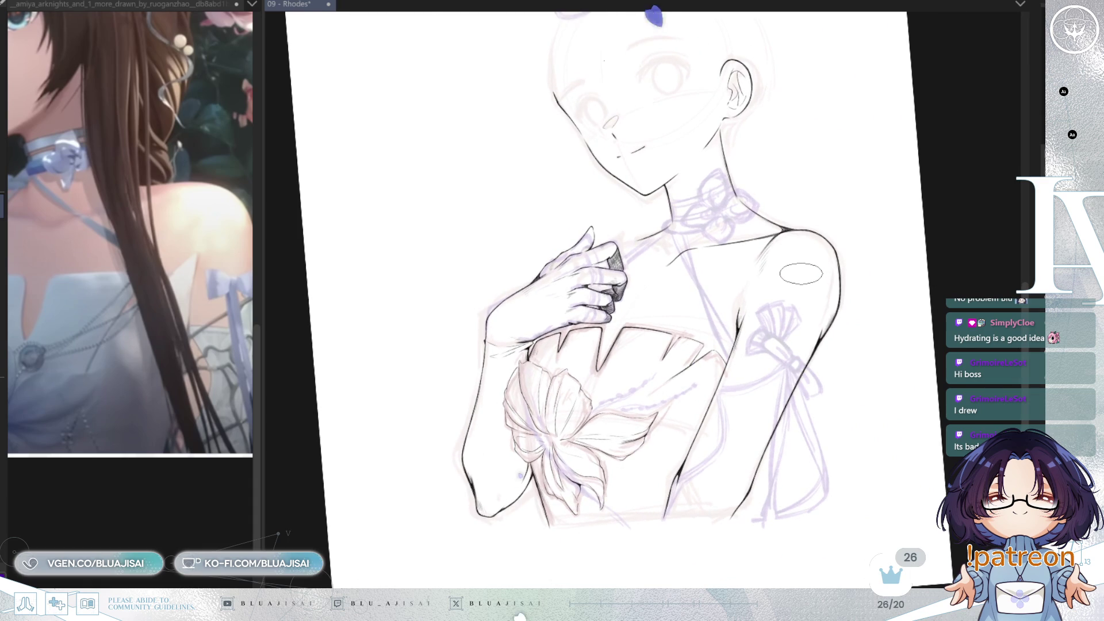
# Straighten the canvas to upright and save the Rhodes drawing.
pyautogui.press('End')
pyautogui.hotkey('ctrl', 's')
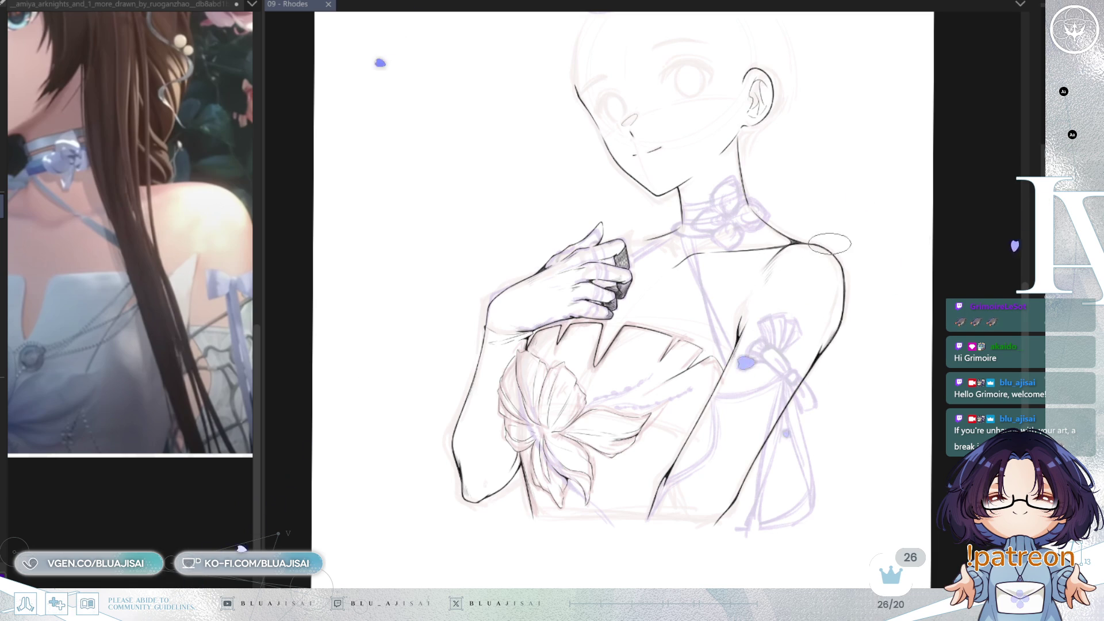
pyautogui.moveTo(914, 241); pyautogui.dragTo(923, 204)
pyautogui.scroll(2, 712, 298)
pyautogui.scroll(2, 713, 298)
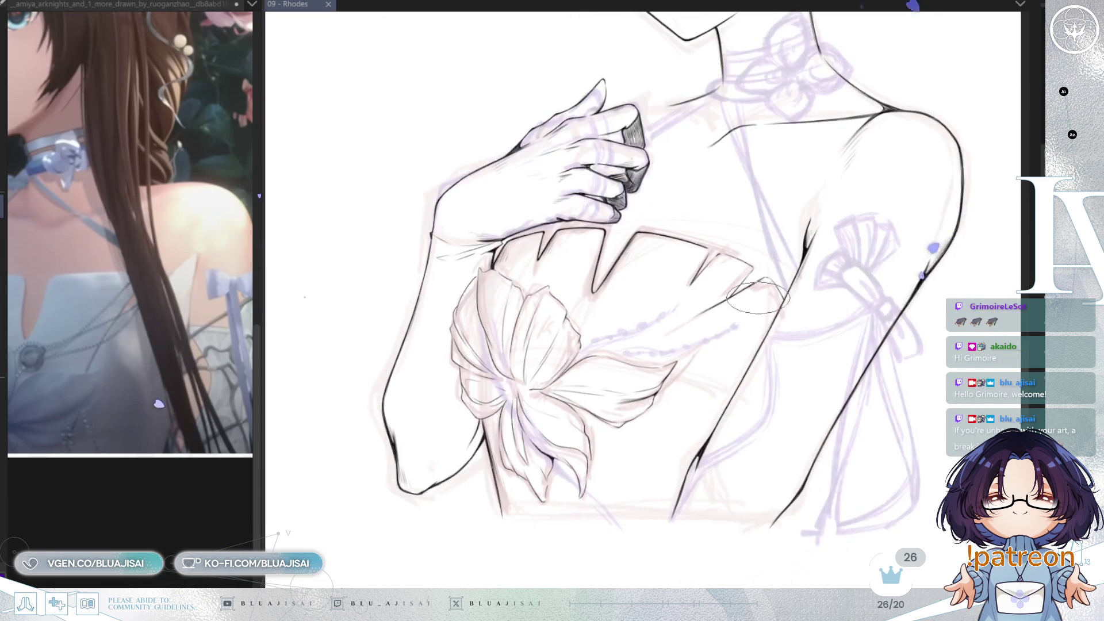
pyautogui.scroll(2, 713, 298)
pyautogui.scroll(1, 713, 298)
pyautogui.scroll(2, 707, 297)
pyautogui.scroll(1, 699, 296)
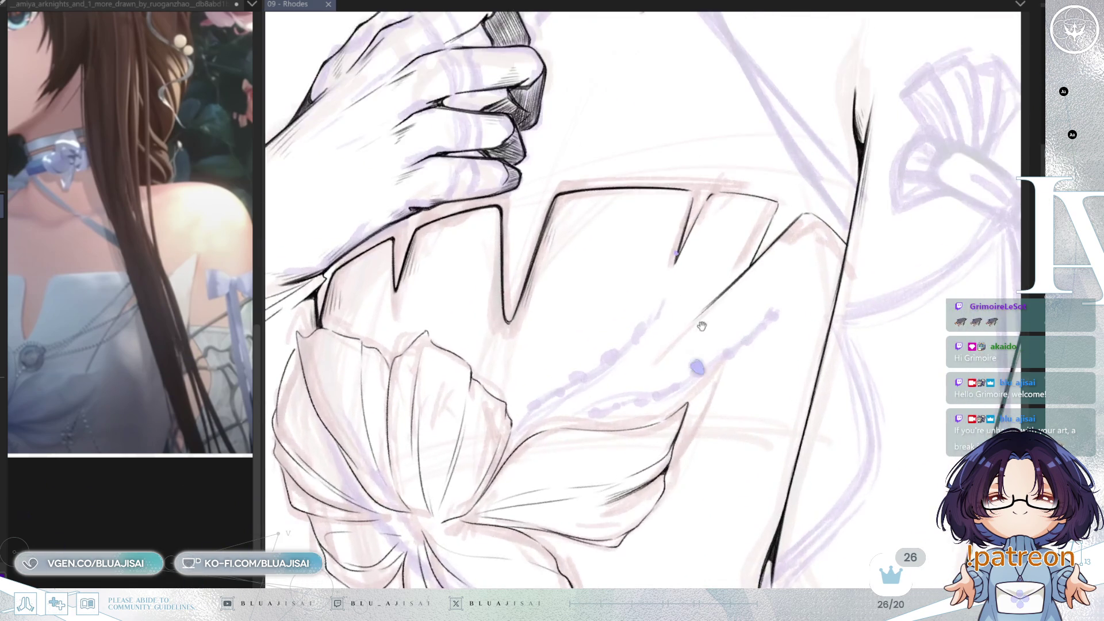
pyautogui.scroll(2, 686, 296)
pyautogui.scroll(1, 686, 295)
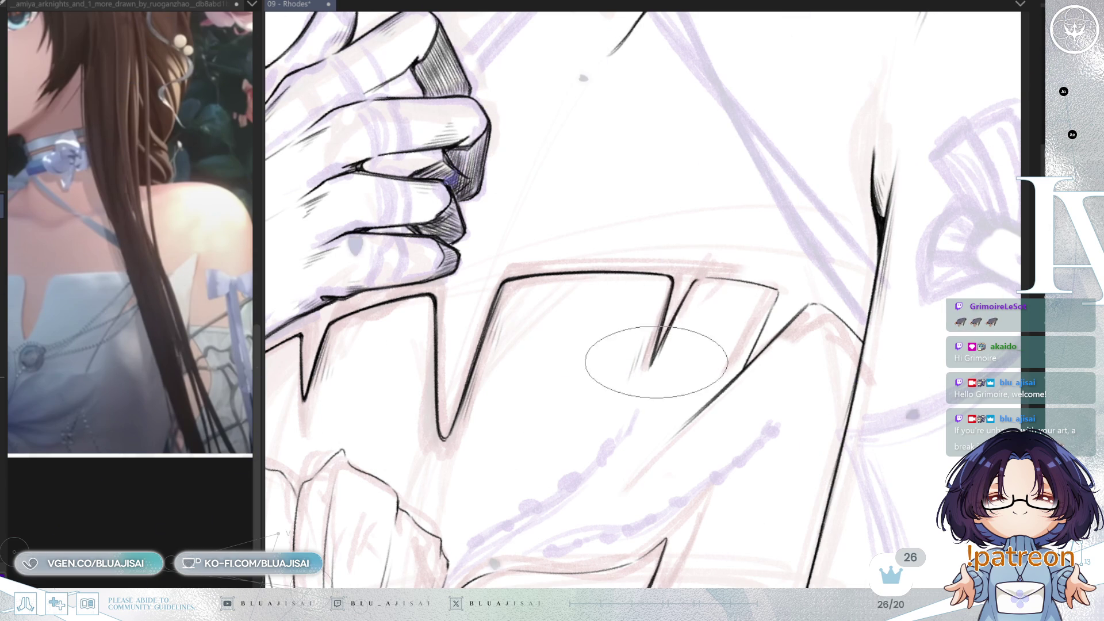
# Thicken and darken the bodice neckline stroke below its notch.
pyautogui.press('Delete')
pyautogui.press('Delete')
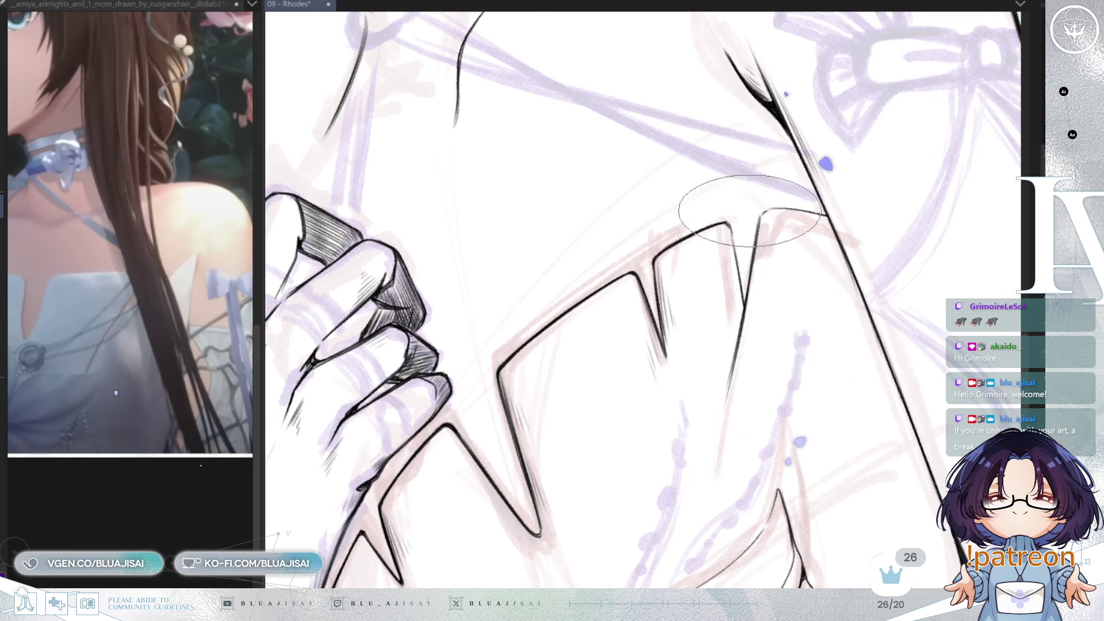
pyautogui.press('End')
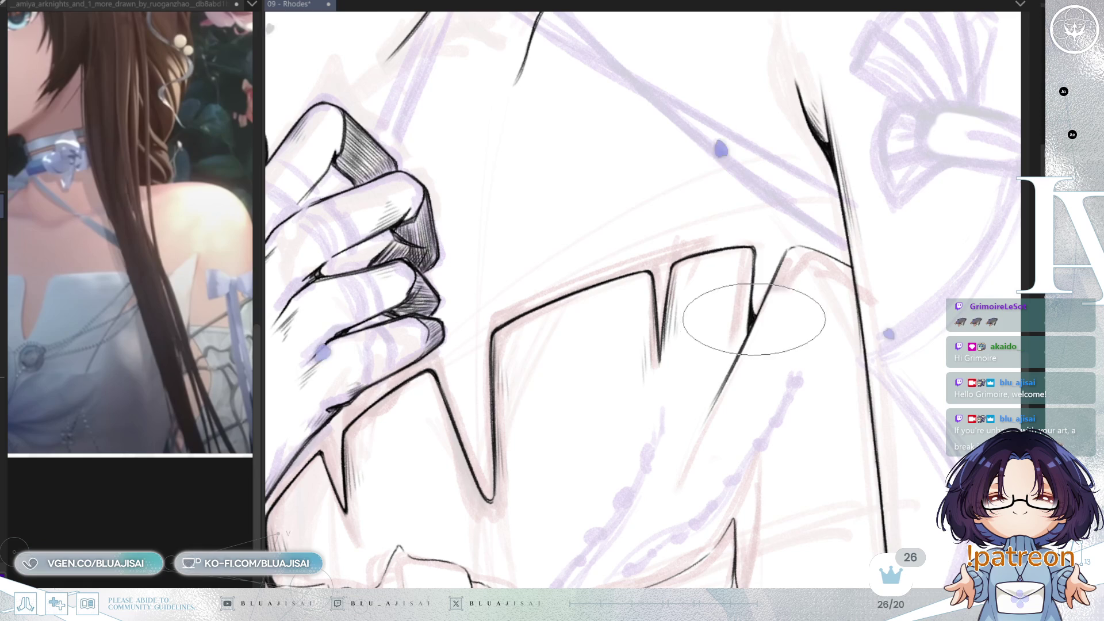
pyautogui.moveTo(749, 327); pyautogui.dragTo(689, 490)
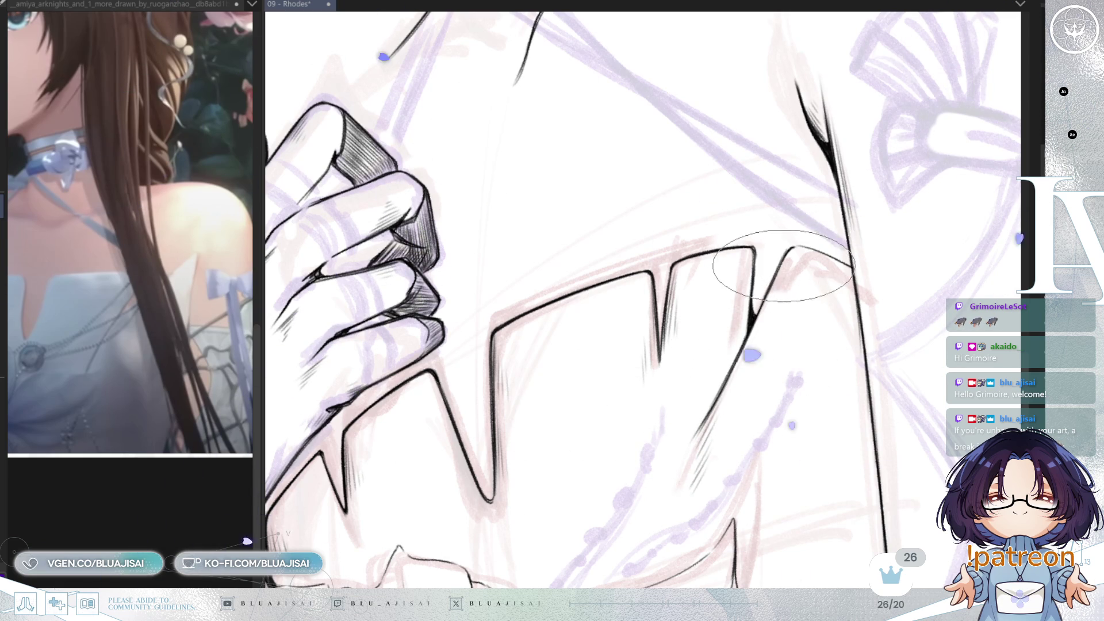
# Inspect the notch, return the view upright over the chest and save the drawing.
pyautogui.moveTo(792, 245); pyautogui.dragTo(620, 240)
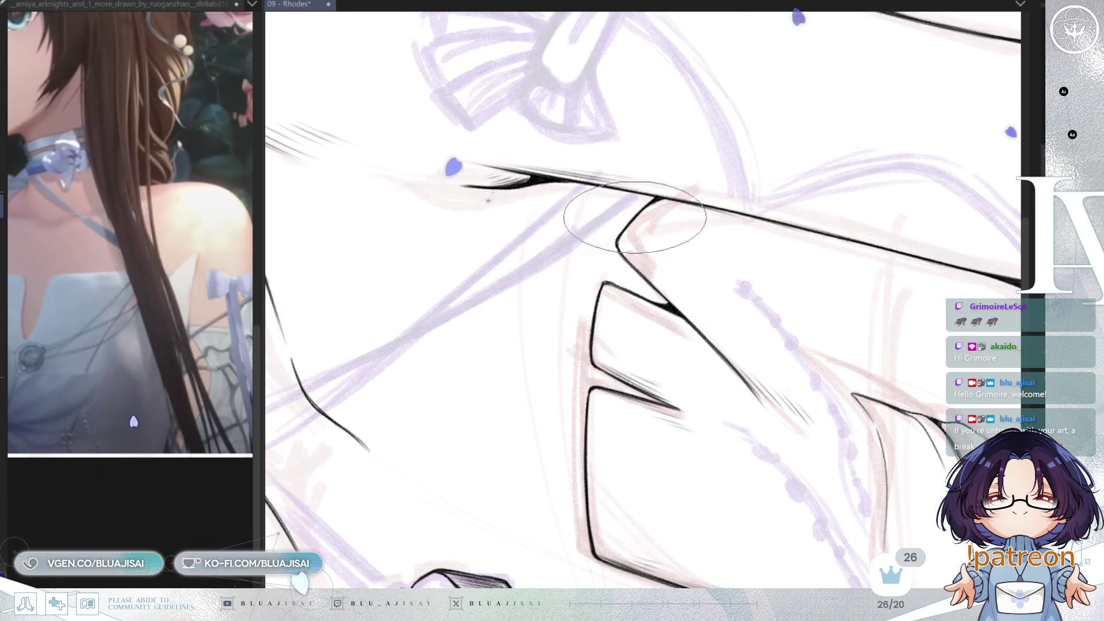
pyautogui.scroll(-2, 868, 184)
pyautogui.moveTo(868, 184)
pyautogui.mouseDown()
pyautogui.moveTo(758, 424)
pyautogui.moveTo(758, 363)
pyautogui.mouseUp()
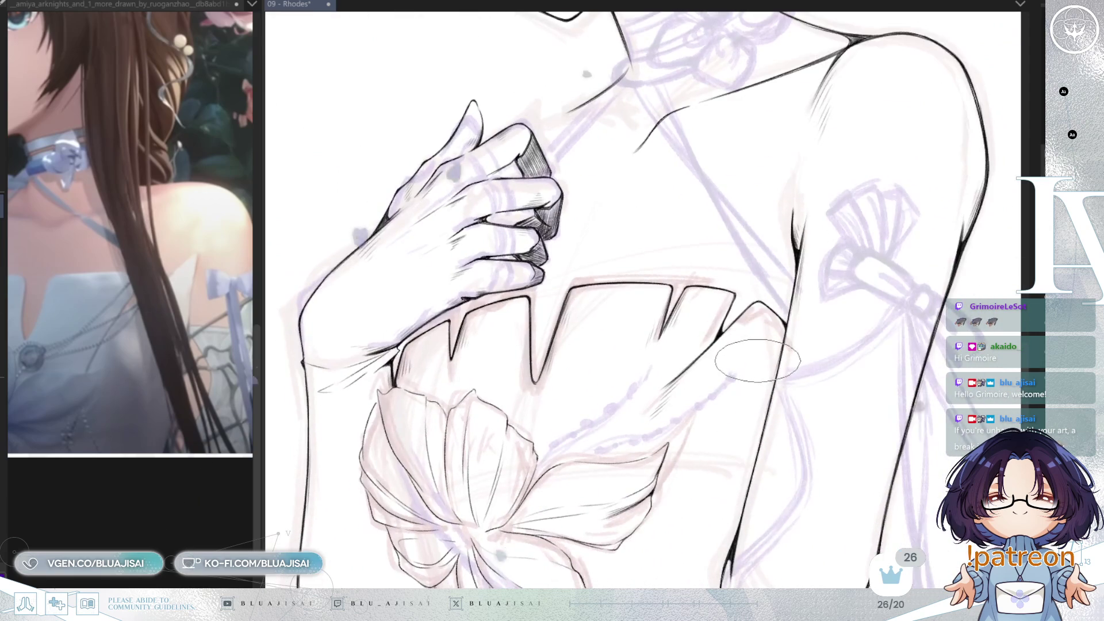
pyautogui.hotkey('ctrl', 's')
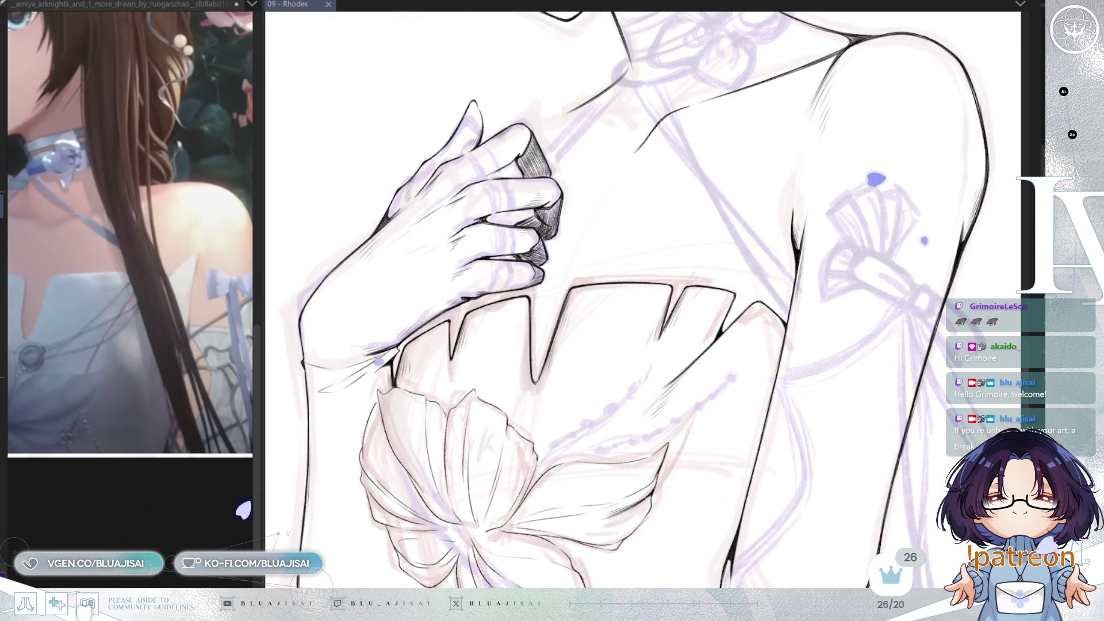
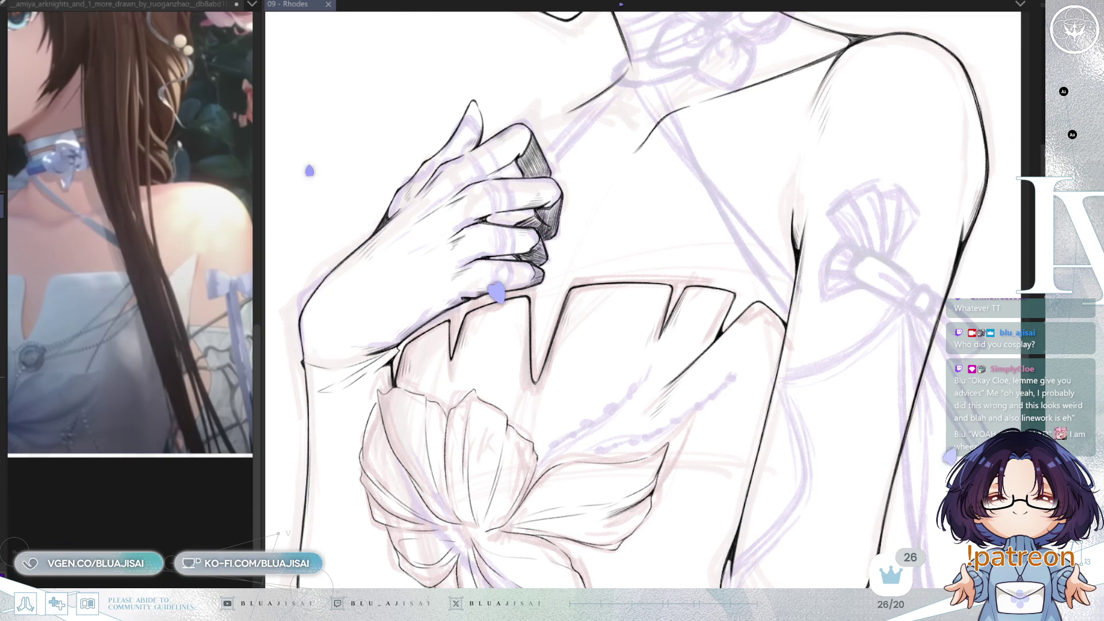
pyautogui.scroll(1, 690, 282)
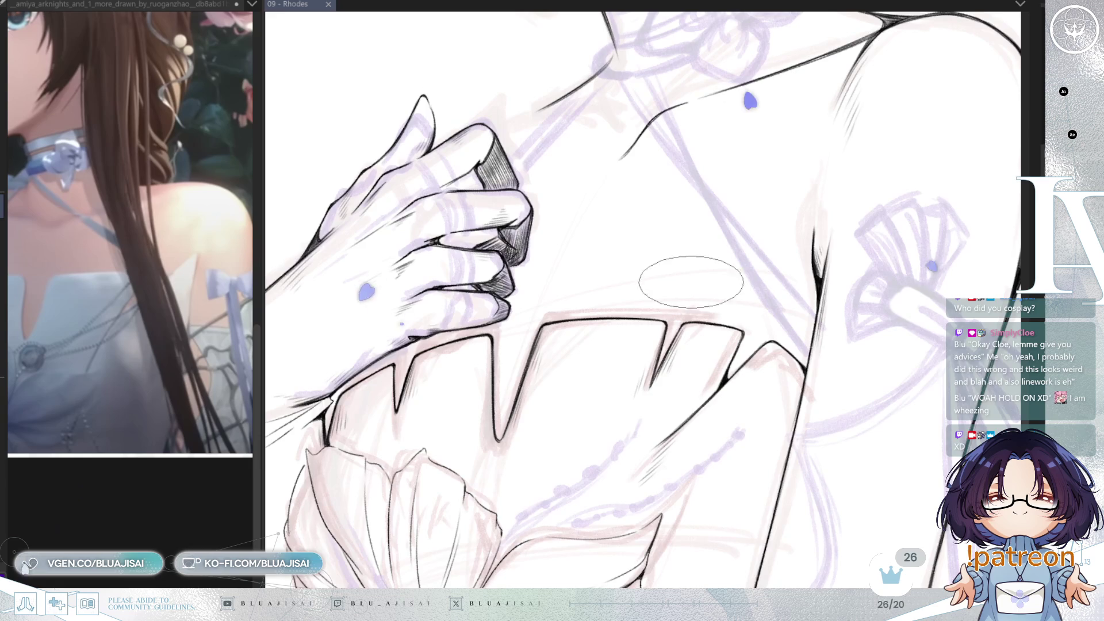
# Bring the chest bow into view and tilt the canvas to trace the bow loops.
pyautogui.moveTo(691, 282); pyautogui.dragTo(662, 390)
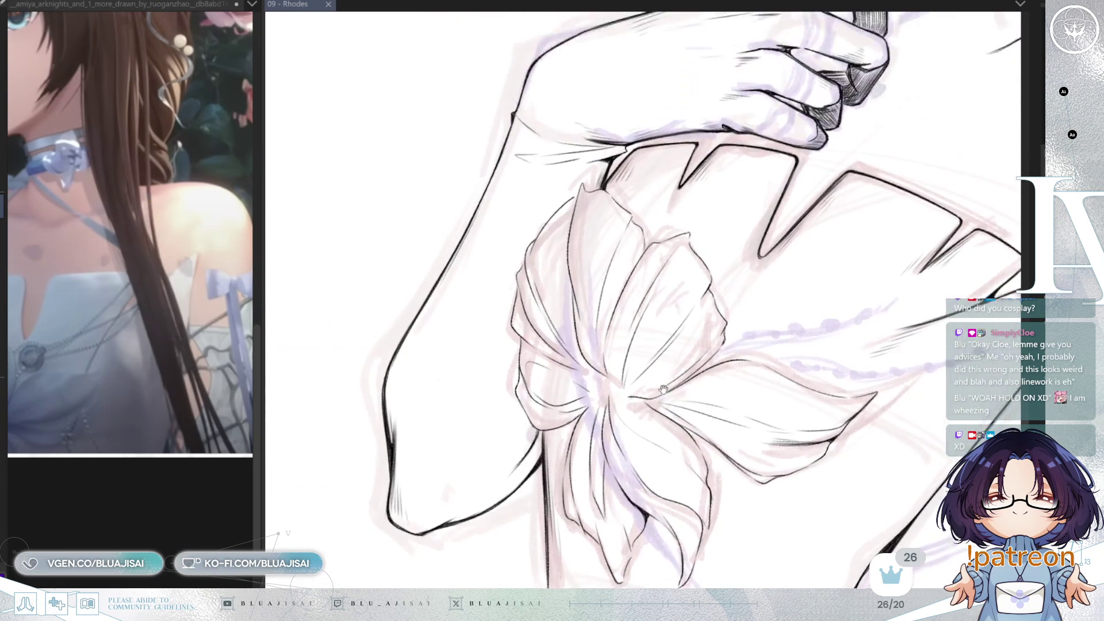
pyautogui.scroll(1, 663, 388)
pyautogui.scroll(1, 585, 186)
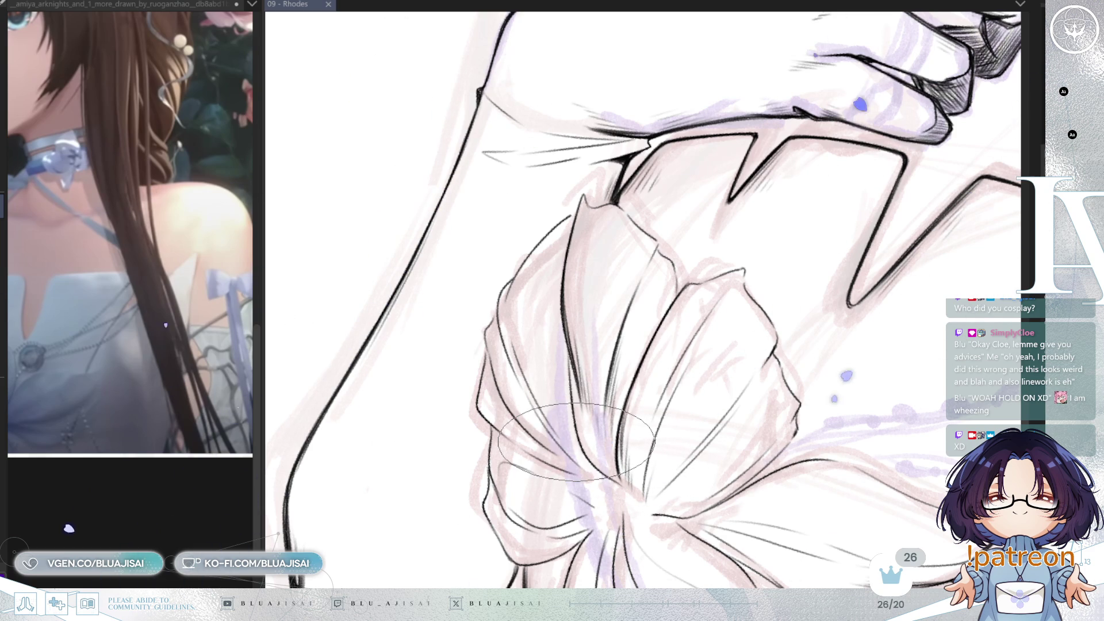
pyautogui.press('Delete')
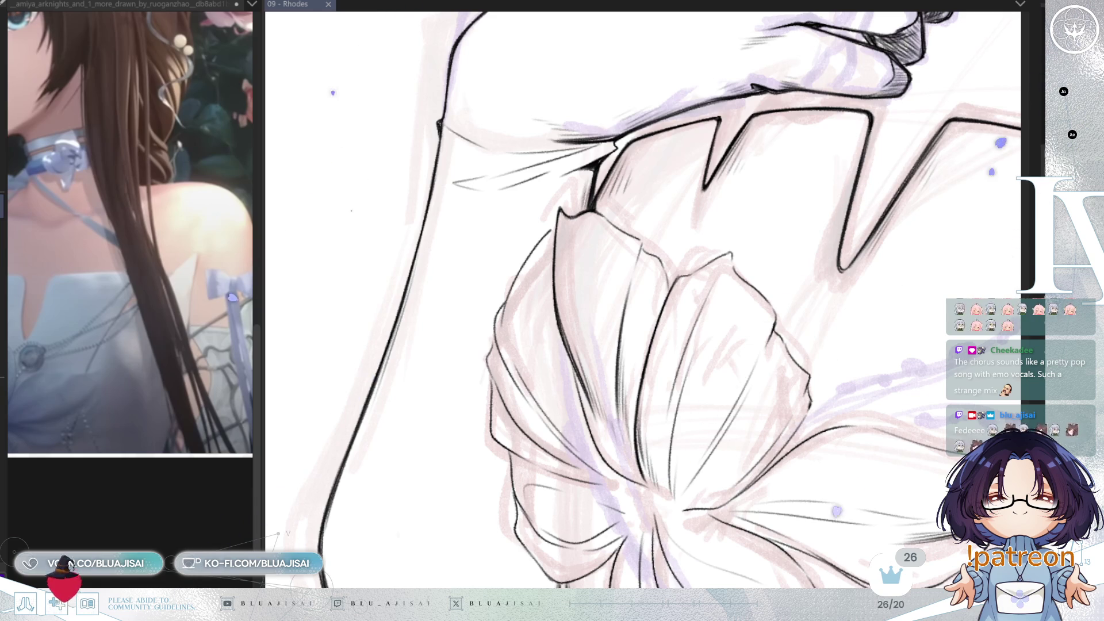
# Ink the left bow loop's outline and fold lines, rotating the canvas for comfortable stroke angles.
pyautogui.press('-')
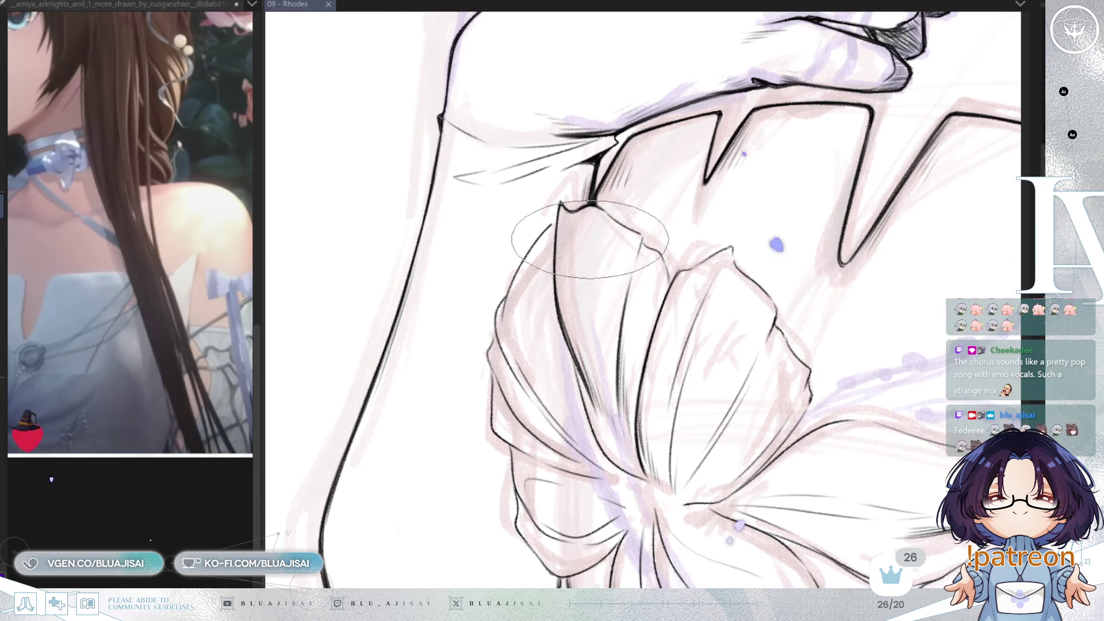
pyautogui.press('-')
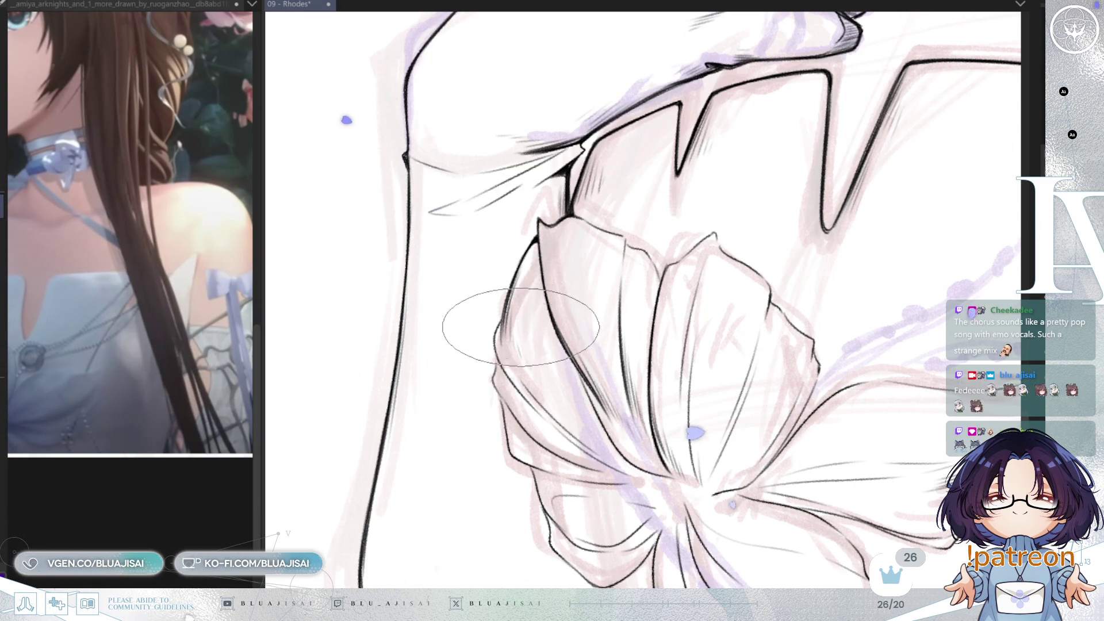
pyautogui.press('End')
pyautogui.press('End')
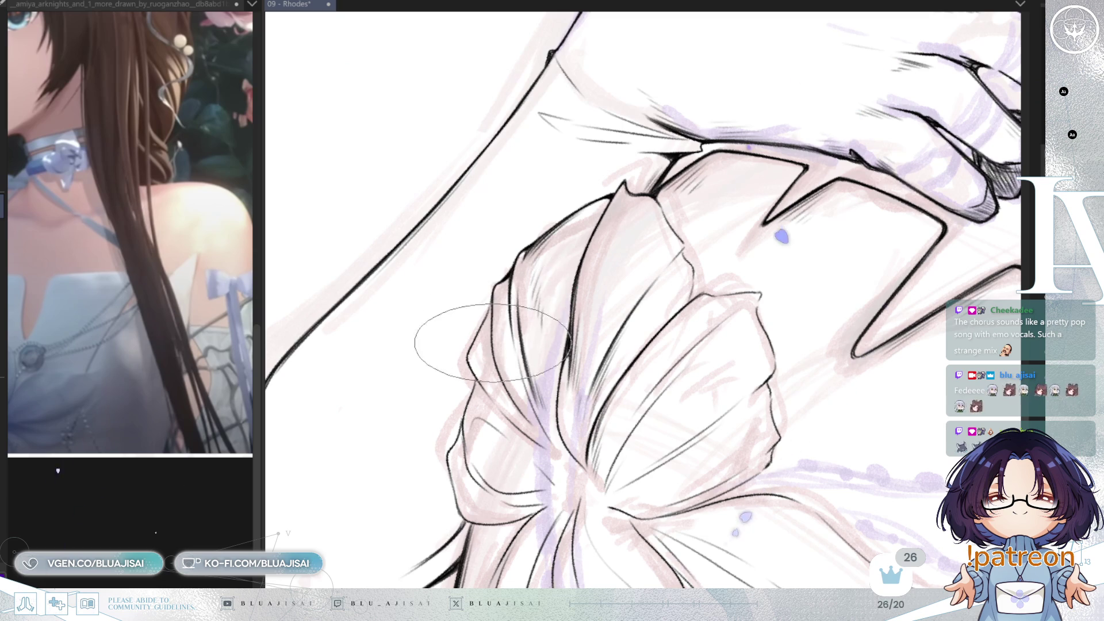
pyautogui.moveTo(513, 396); pyautogui.dragTo(501, 296)
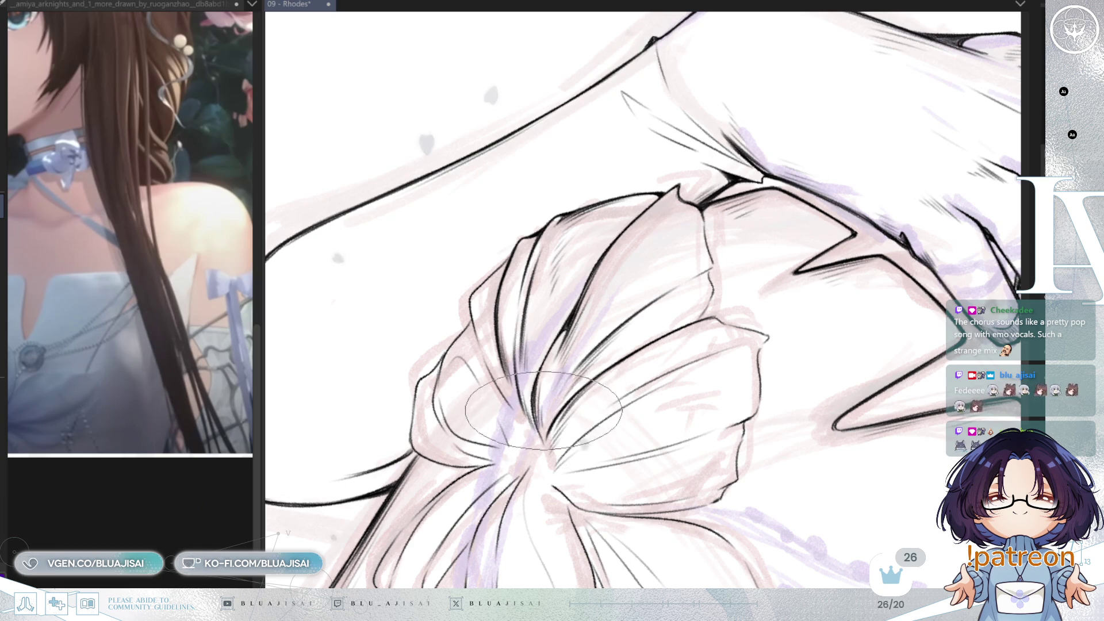
pyautogui.moveTo(539, 393)
pyautogui.mouseDown()
pyautogui.moveTo(561, 306)
pyautogui.moveTo(474, 295)
pyautogui.mouseUp()
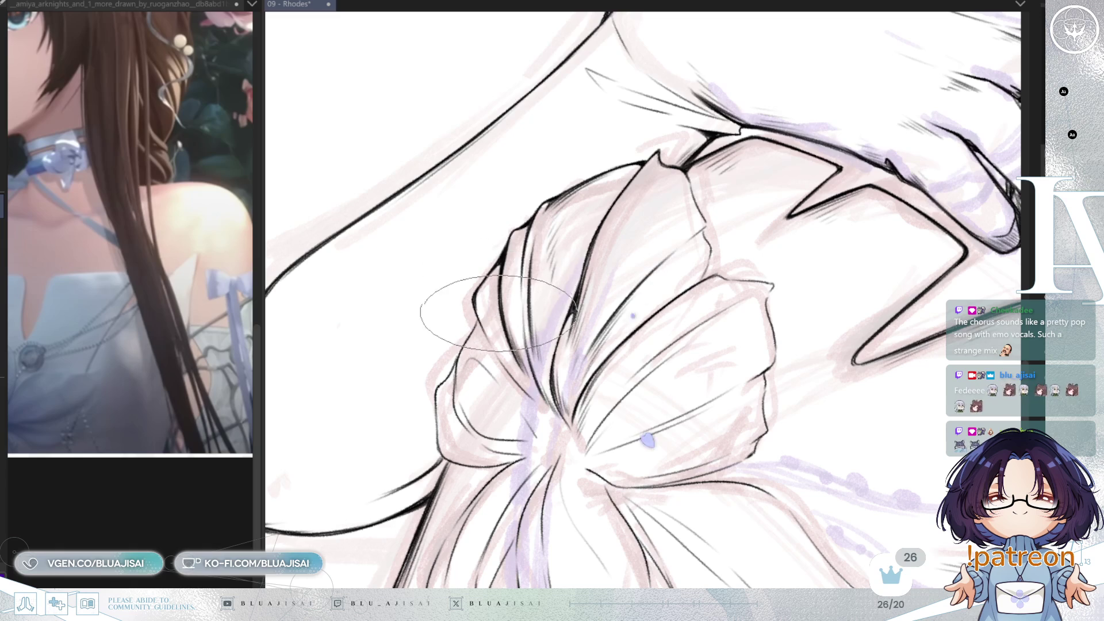
pyautogui.press('End')
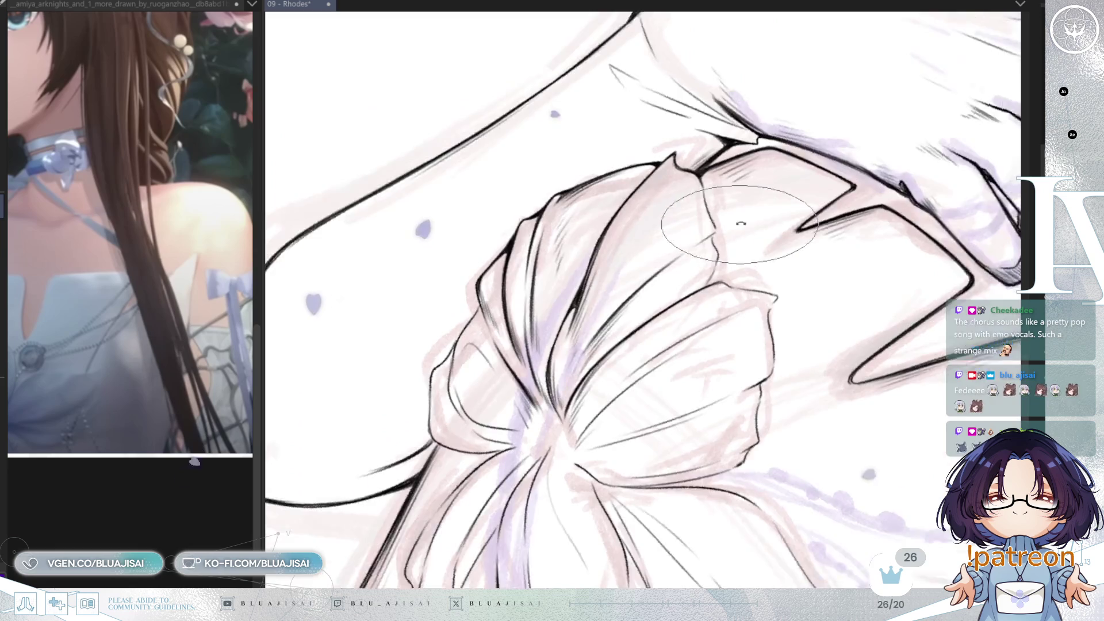
# Outline the bow's pointed top loop, mirroring and rotating the view to check the strokes.
pyautogui.press('Delete')
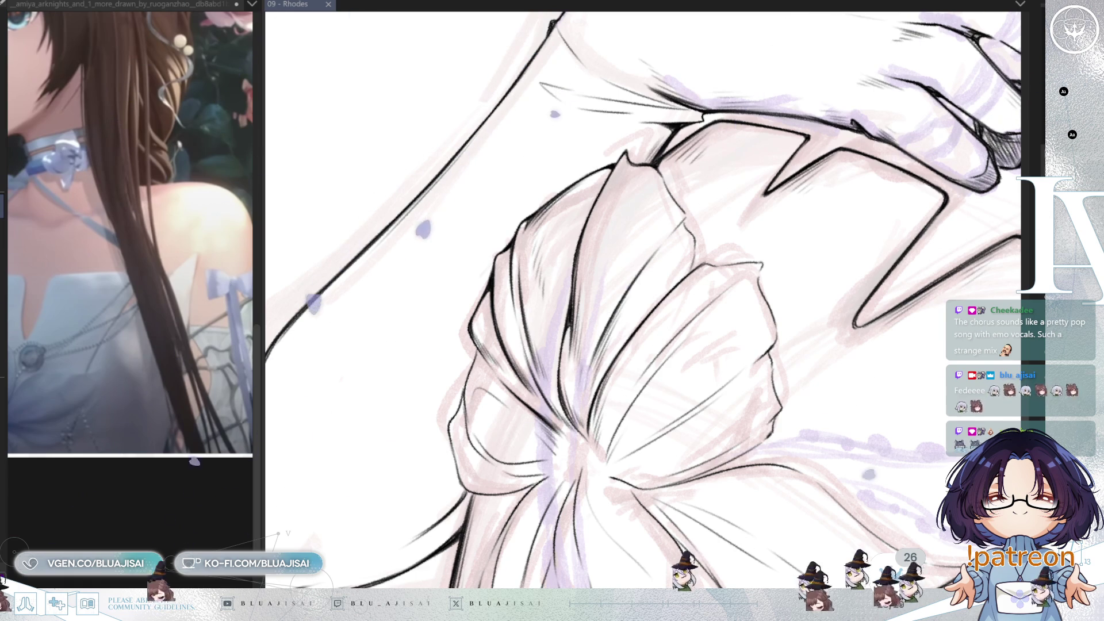
pyautogui.moveTo(784, 39); pyautogui.dragTo(629, 138)
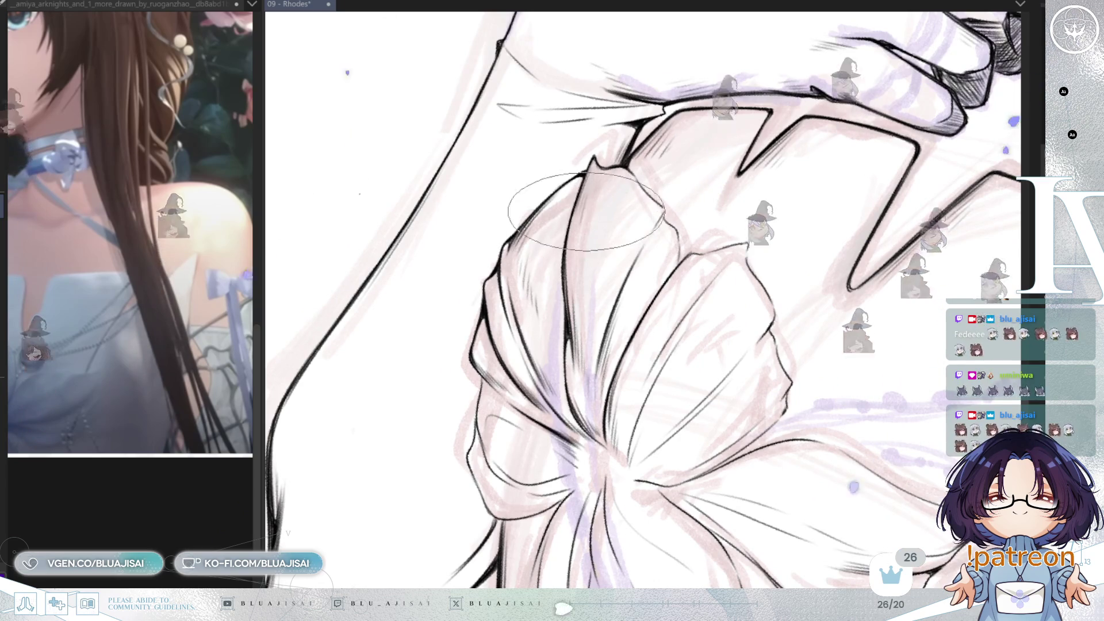
pyautogui.moveTo(582, 203); pyautogui.dragTo(620, 207)
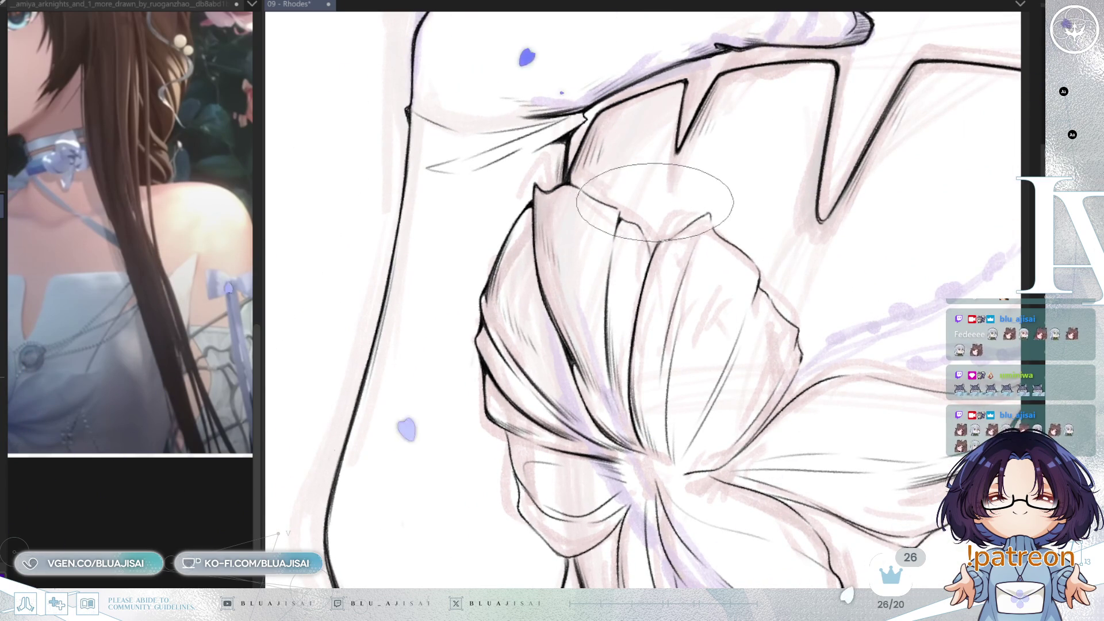
pyautogui.press('m')
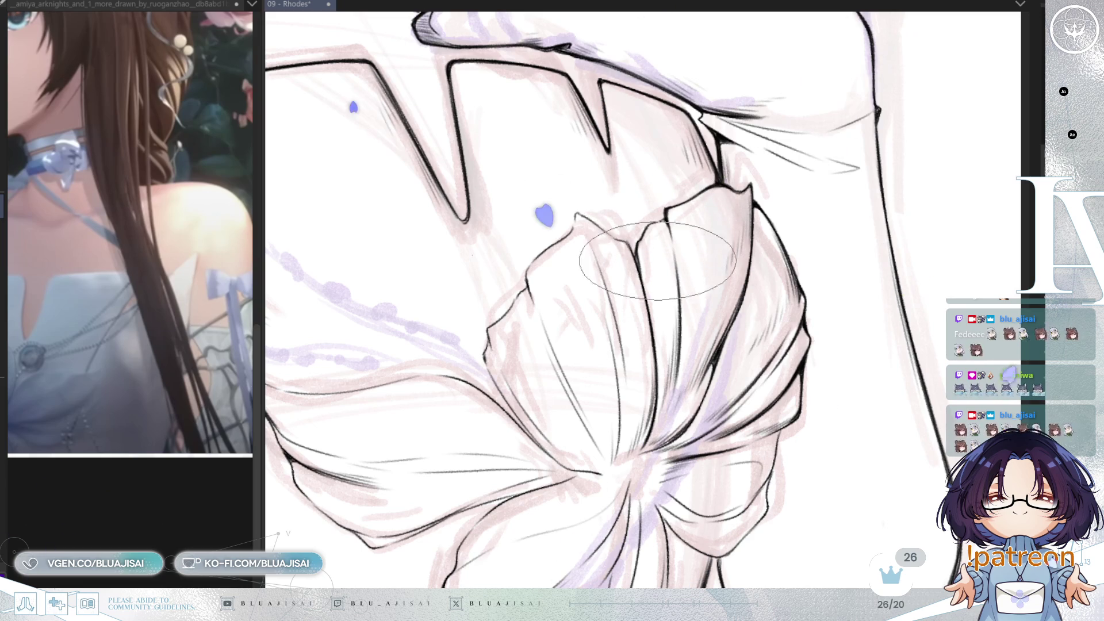
pyautogui.press('m')
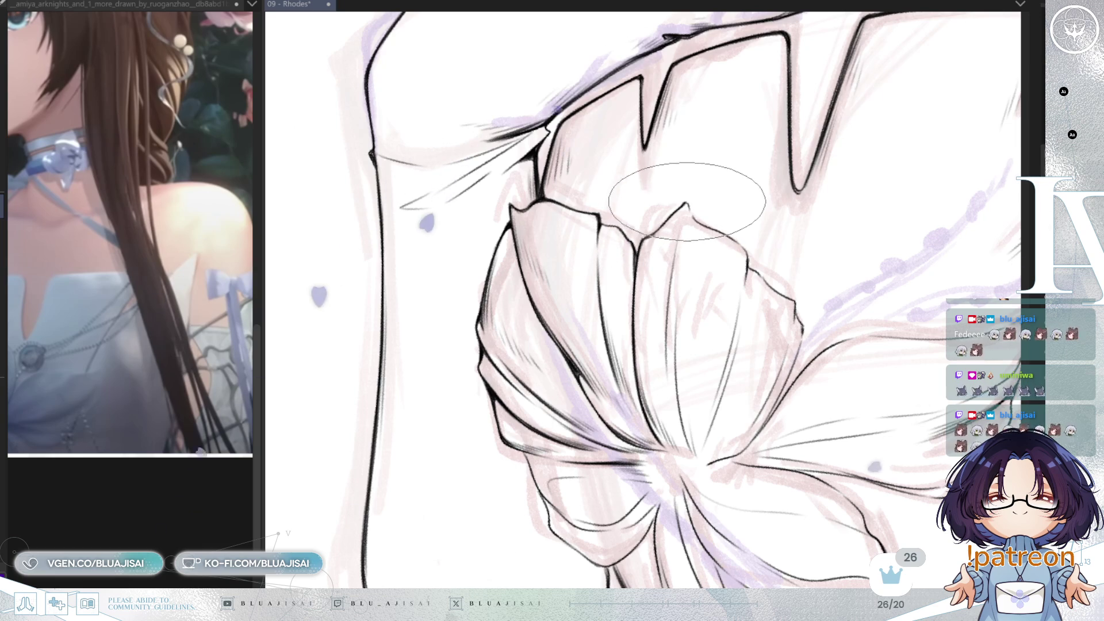
pyautogui.press('6')
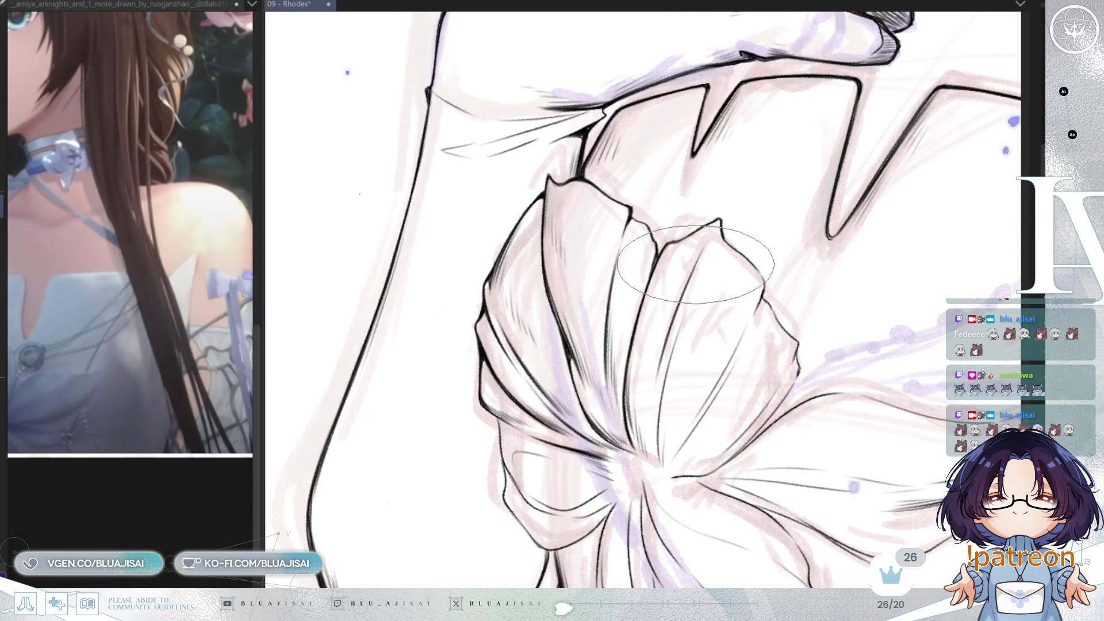
pyautogui.press('4')
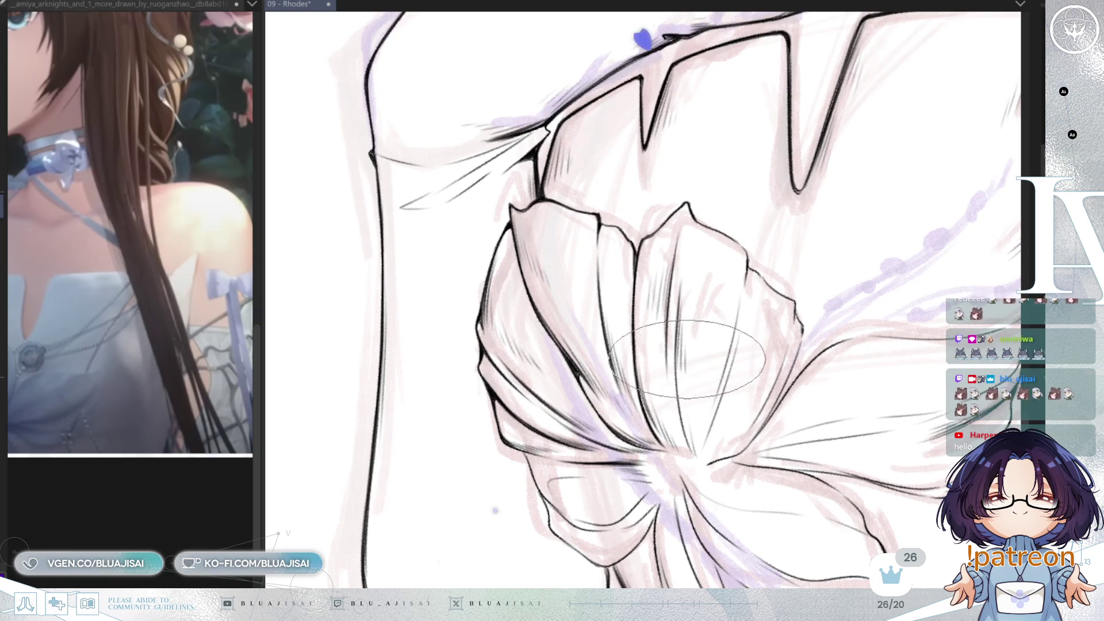
pyautogui.moveTo(810, 289); pyautogui.dragTo(809, 254)
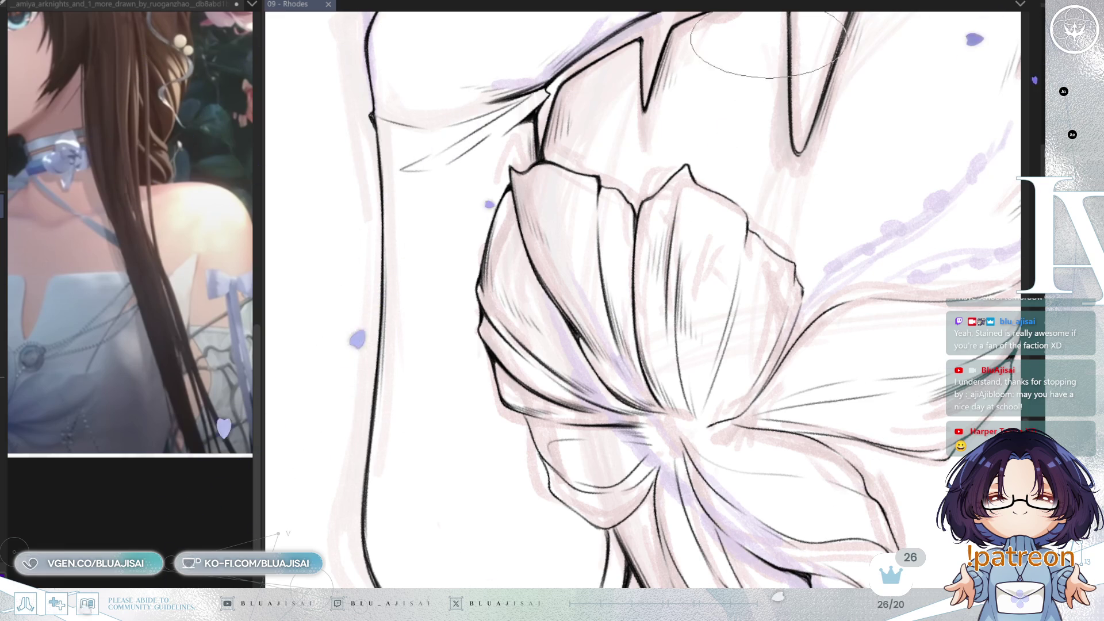
pyautogui.scroll(2, 659, 313)
# Trace the bow's outer loops and folds, angling the canvas around the bow as needed.
pyautogui.moveTo(660, 313)
pyautogui.mouseDown()
pyautogui.moveTo(530, 252)
pyautogui.moveTo(497, 285)
pyautogui.mouseUp()
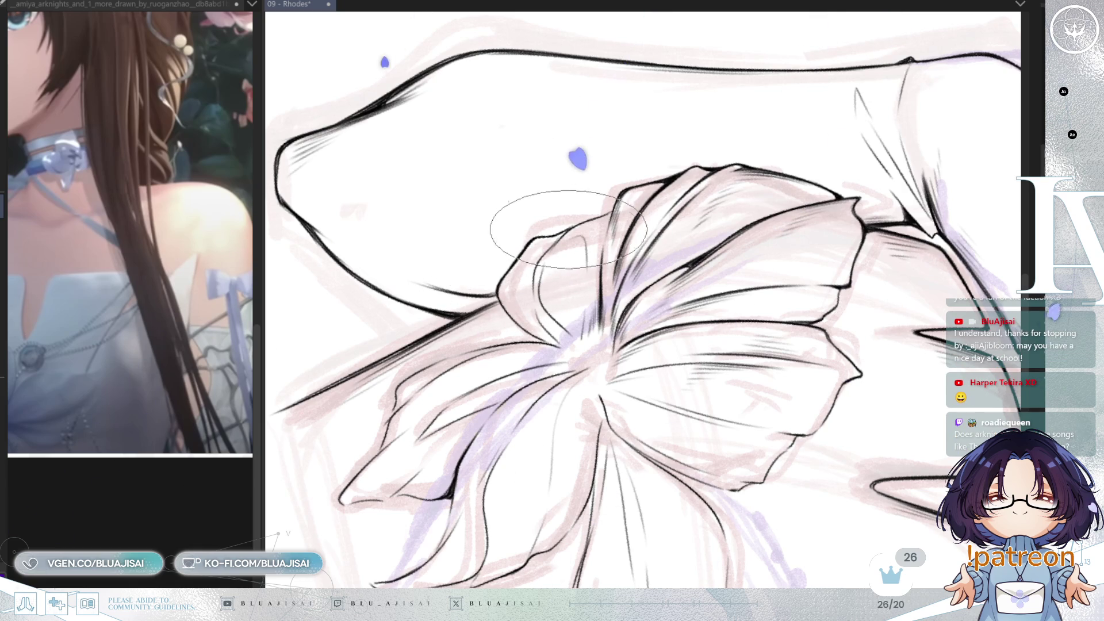
pyautogui.moveTo(544, 246); pyautogui.dragTo(540, 281)
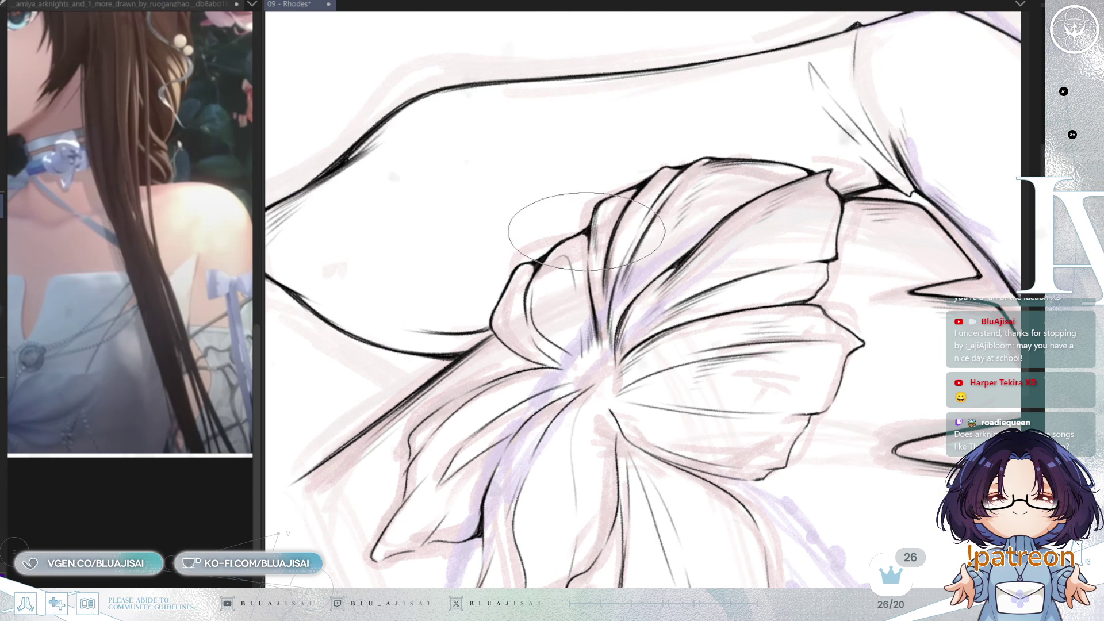
pyautogui.moveTo(588, 237); pyautogui.dragTo(654, 255)
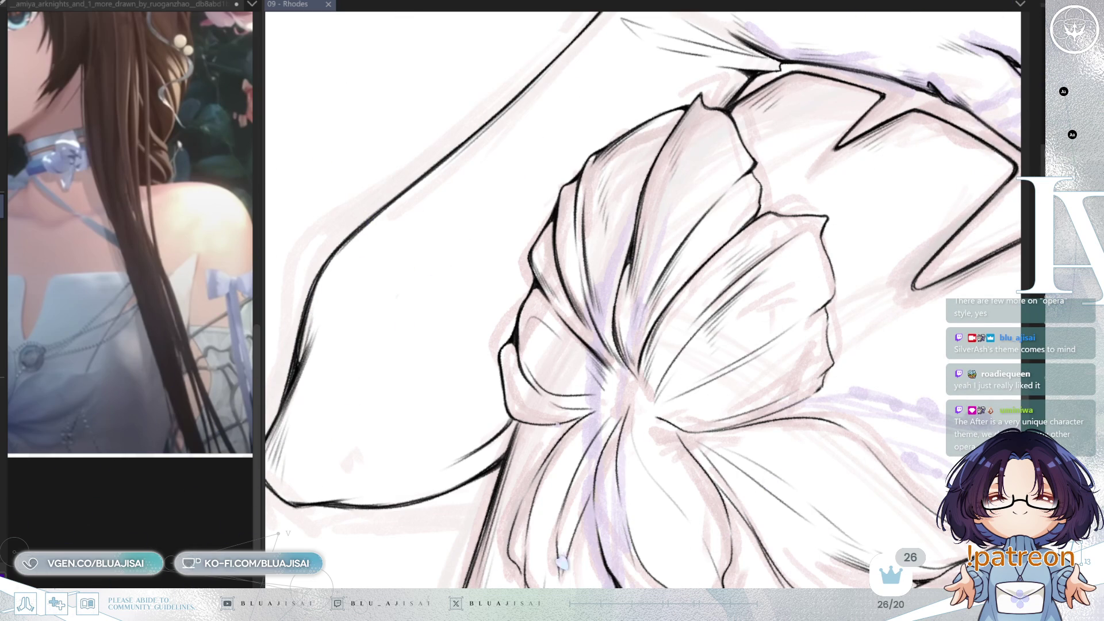
# Ink fold lines and hatching on the bow's top loop, using mirrored and rotated views.
pyautogui.moveTo(656, 259); pyautogui.dragTo(694, 146)
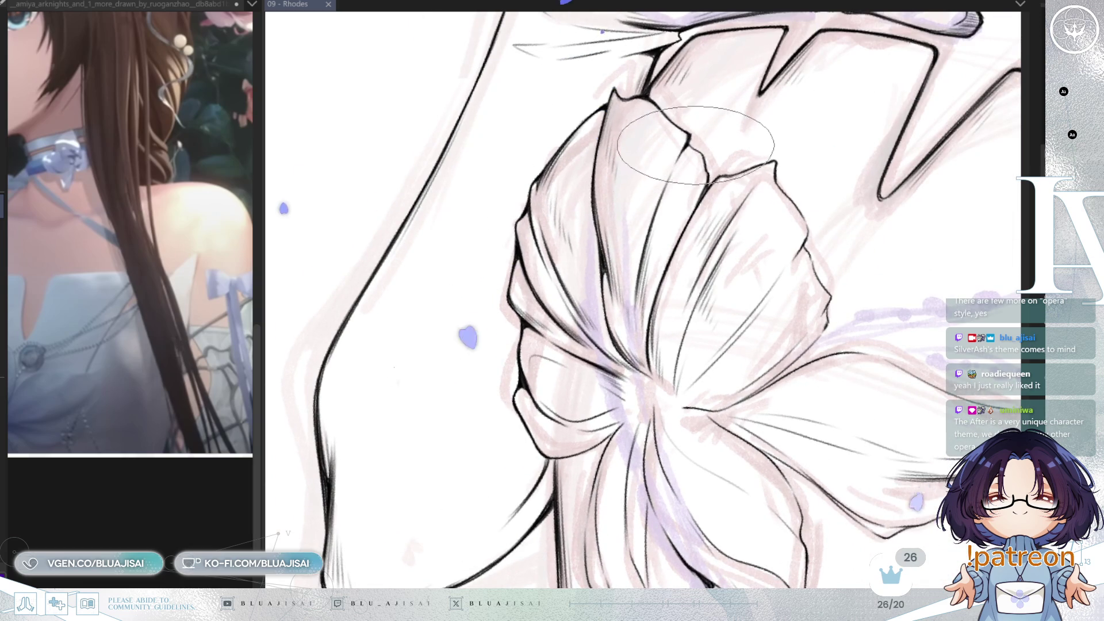
pyautogui.moveTo(694, 145); pyautogui.dragTo(696, 208)
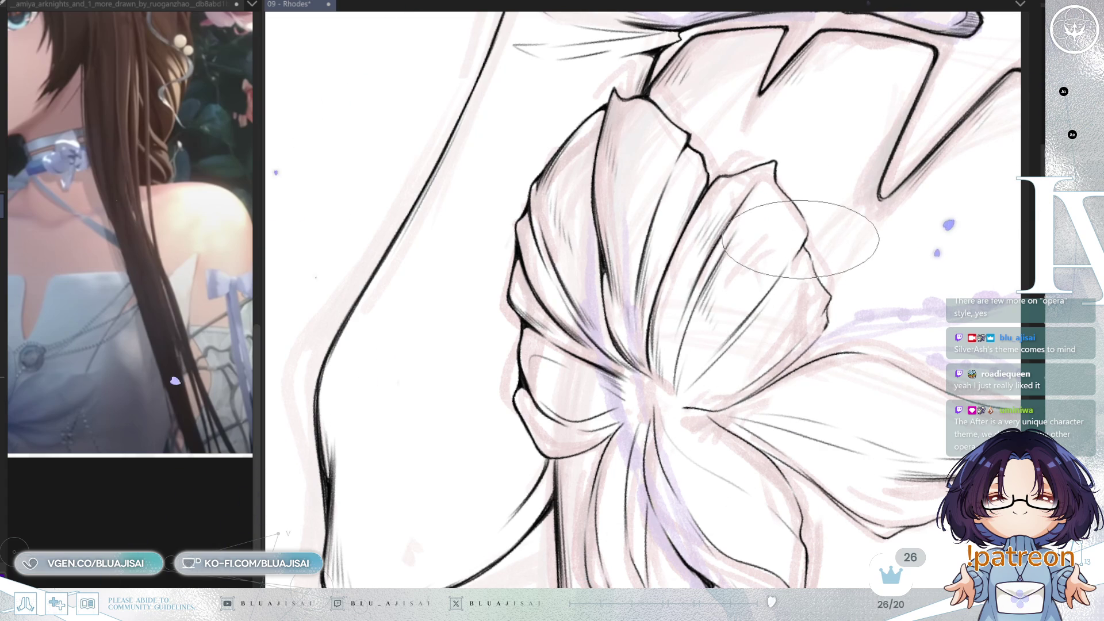
pyautogui.press('m')
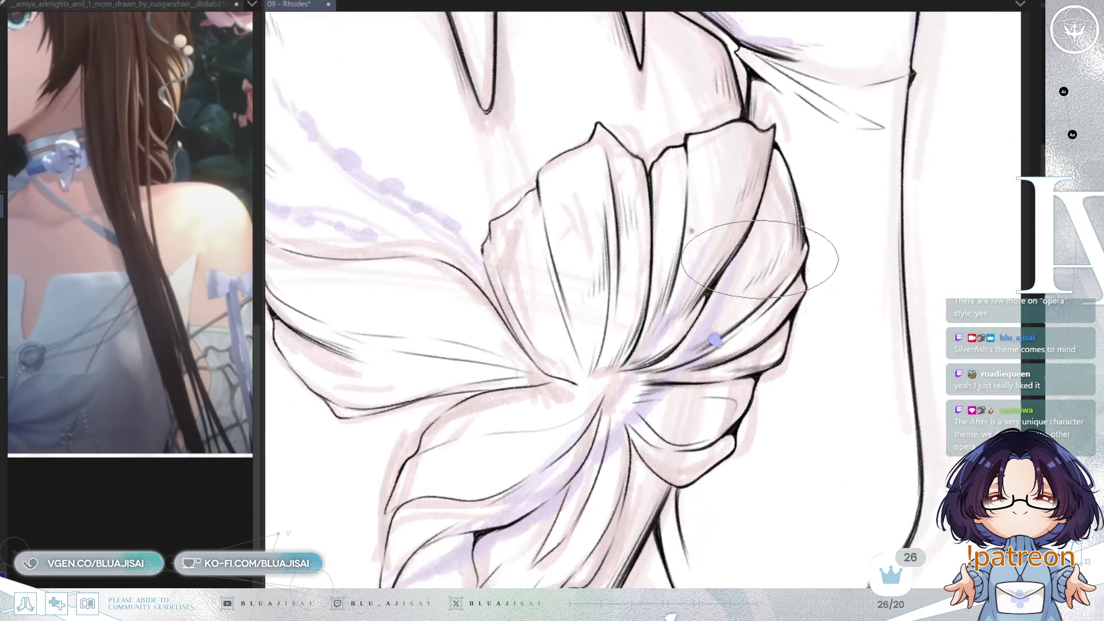
pyautogui.press('^')
pyautogui.press('^')
pyautogui.press('^')
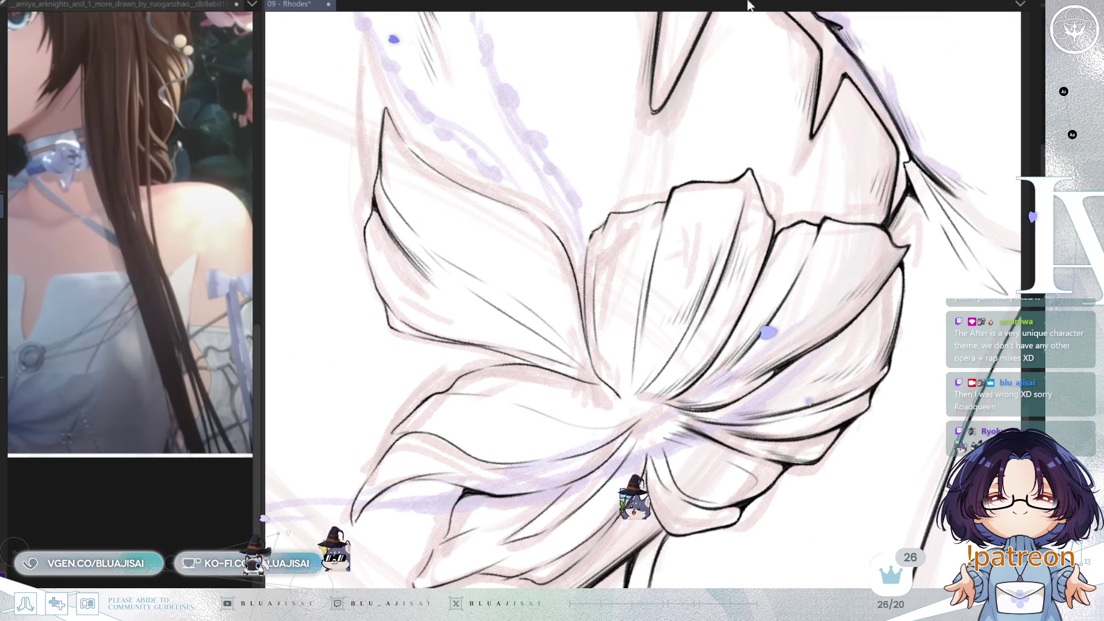
pyautogui.press('End')
# Hatch the central loop petals toward their centre, then flip the canvas horizontally.
pyautogui.press('Delete')
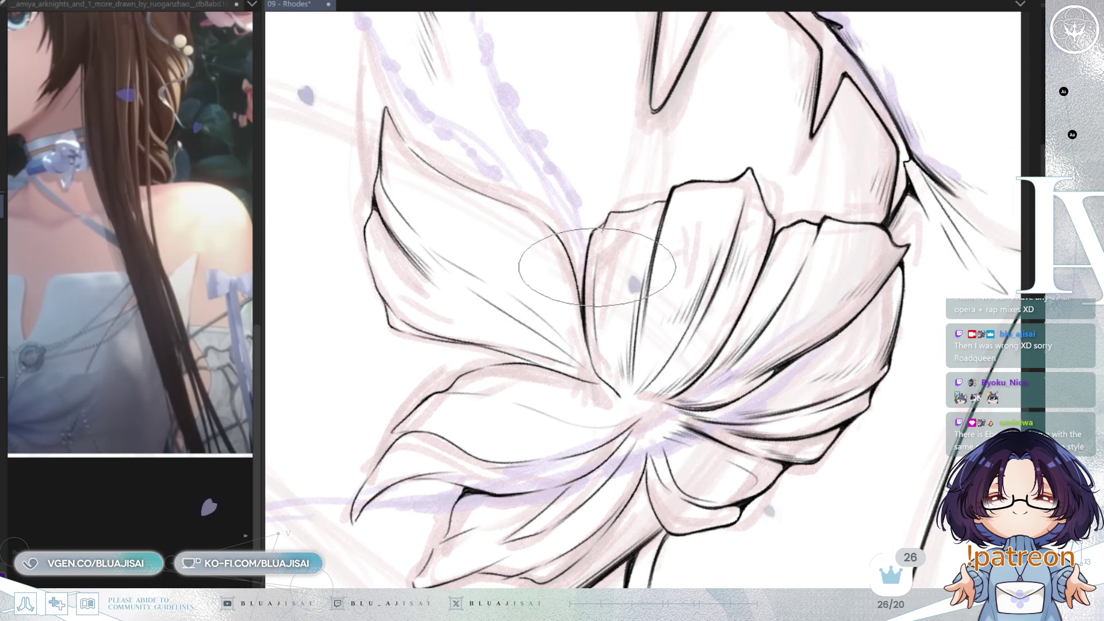
pyautogui.moveTo(587, 258); pyautogui.dragTo(589, 345)
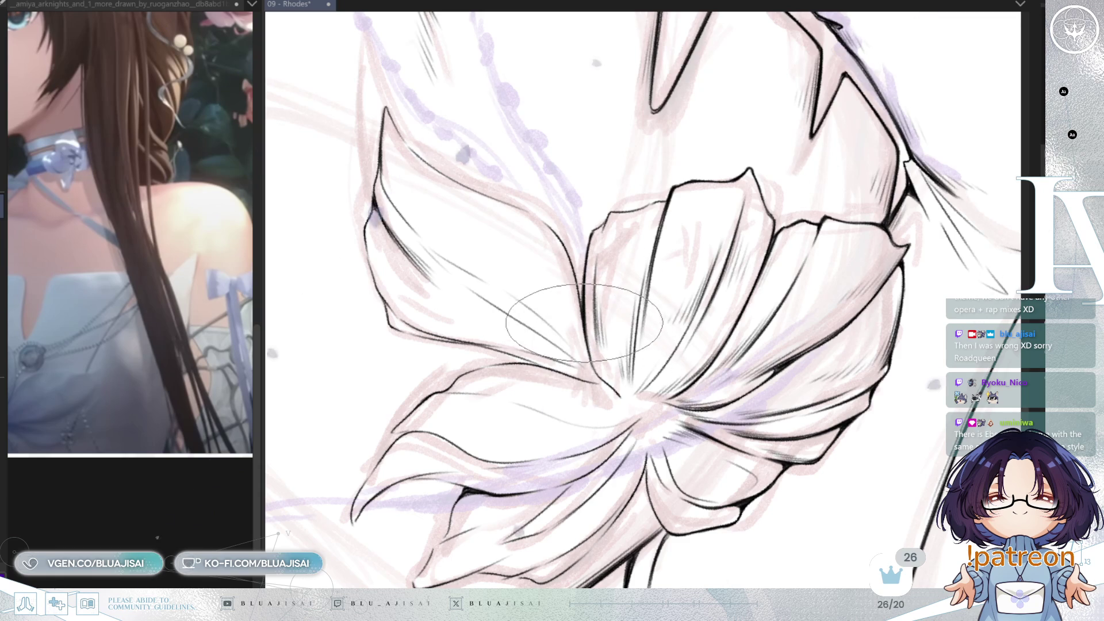
pyautogui.press('End')
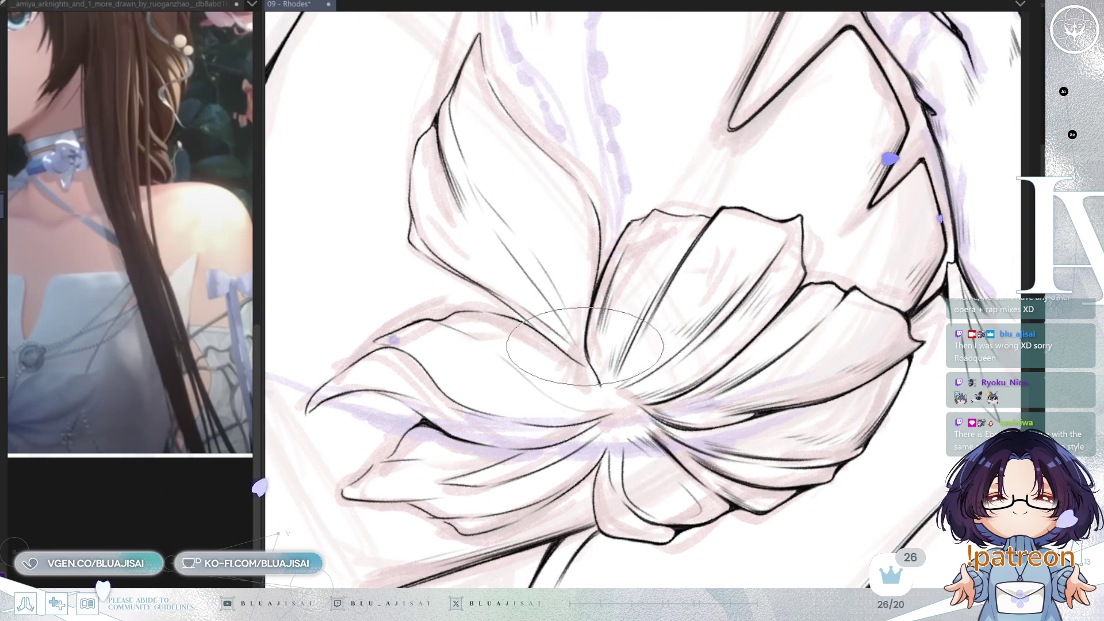
pyautogui.press('Delete')
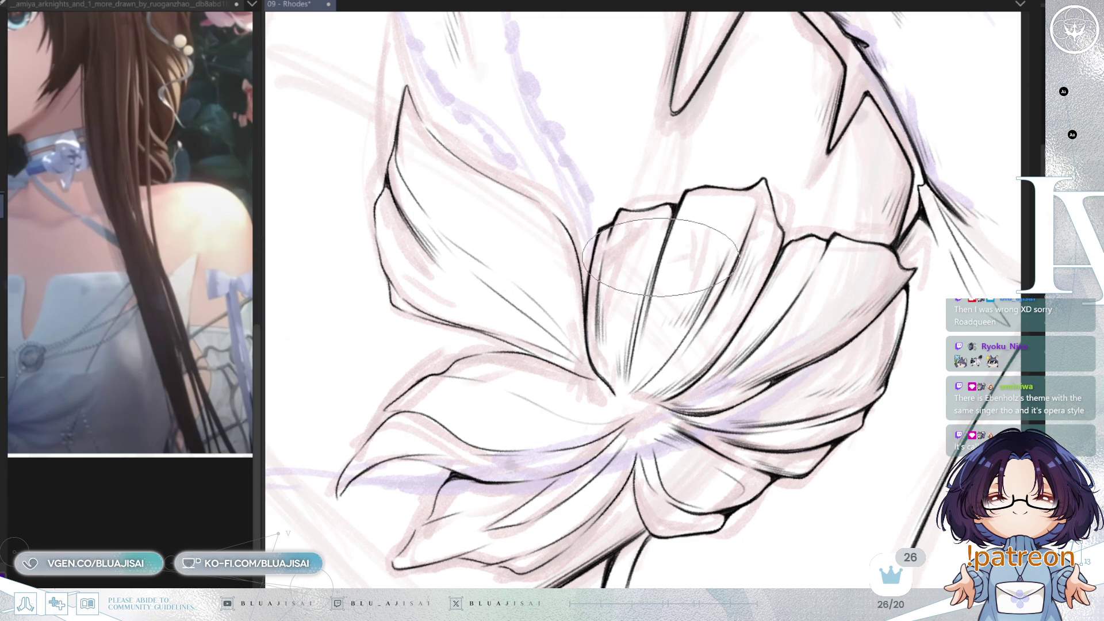
pyautogui.scroll(-2, 662, 257)
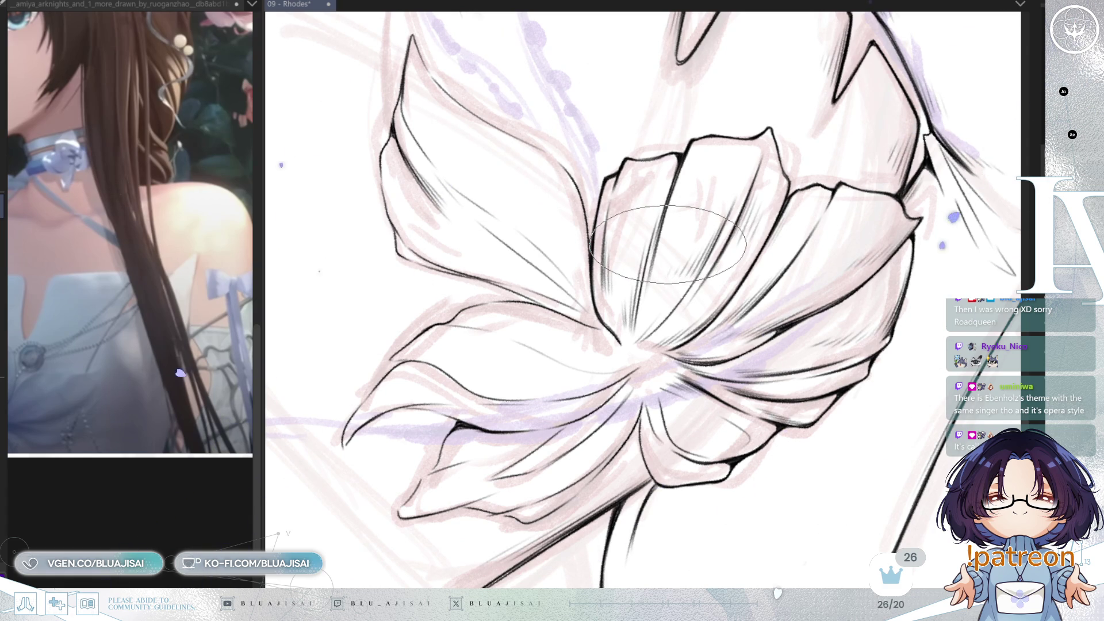
pyautogui.moveTo(669, 244); pyautogui.dragTo(686, 237)
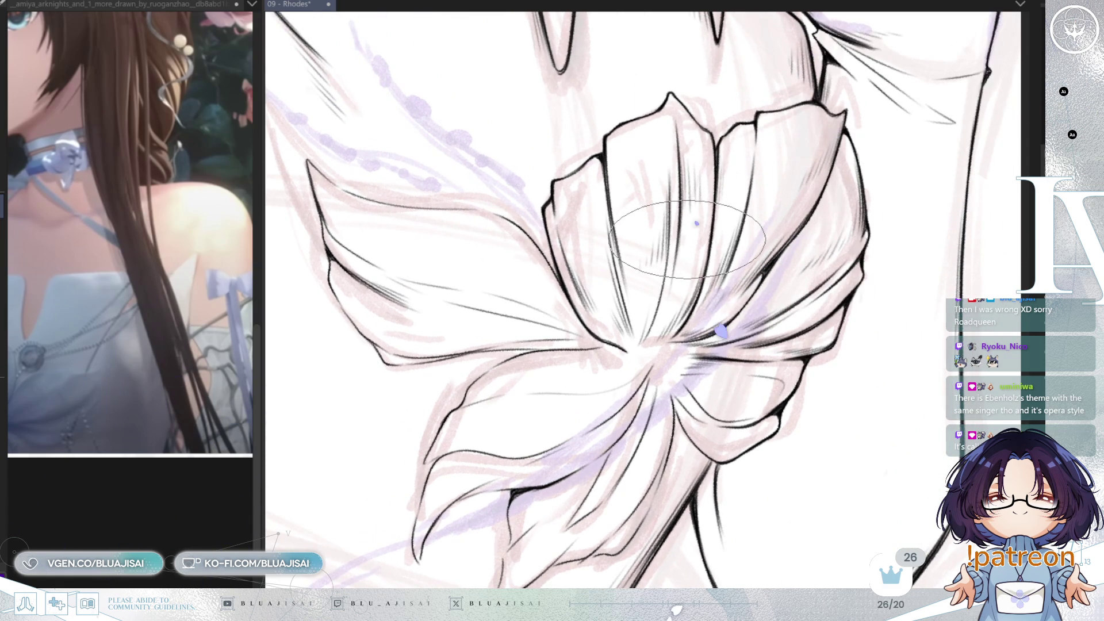
pyautogui.press('h')
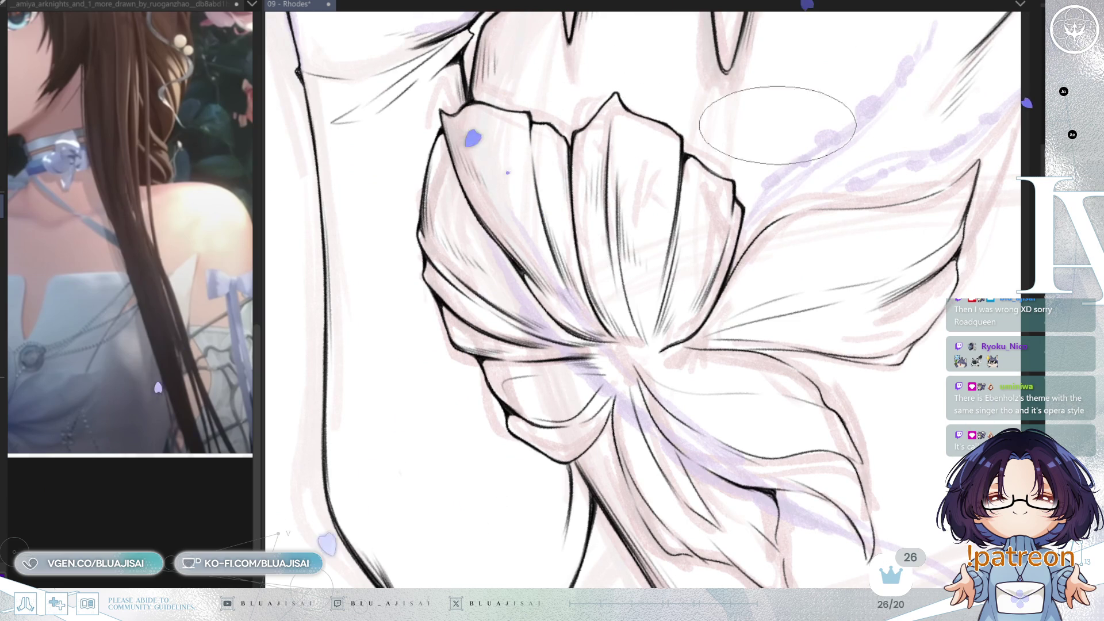
# Sharpen the pointed ribbon loop's tip in the flipped view, then save the Rhodes file with Ctrl+S.
pyautogui.press('Delete')
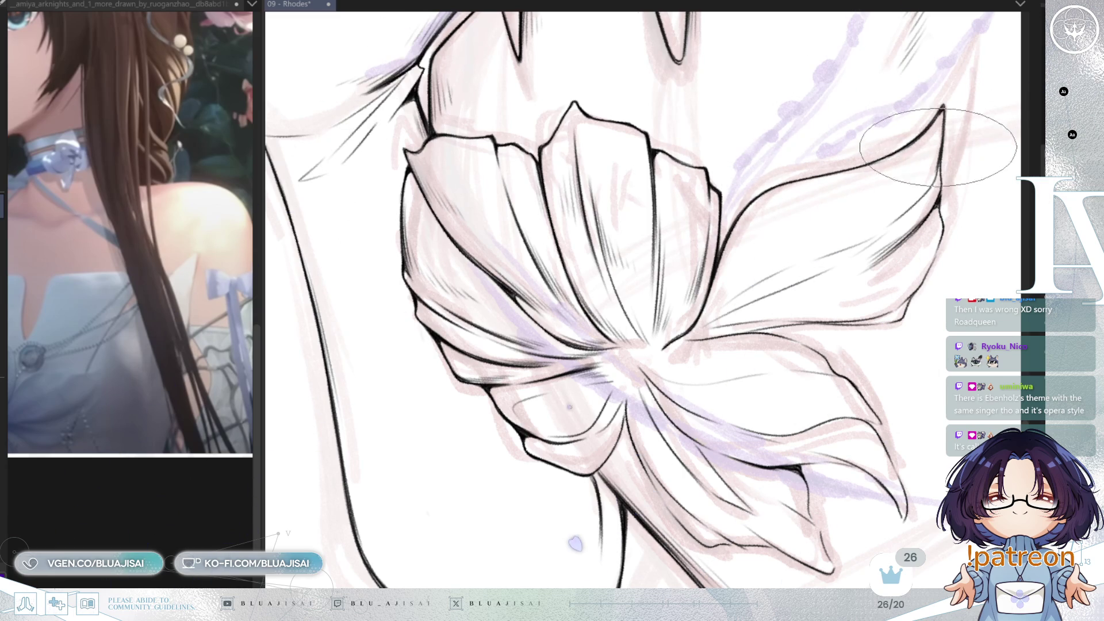
pyautogui.press('Delete')
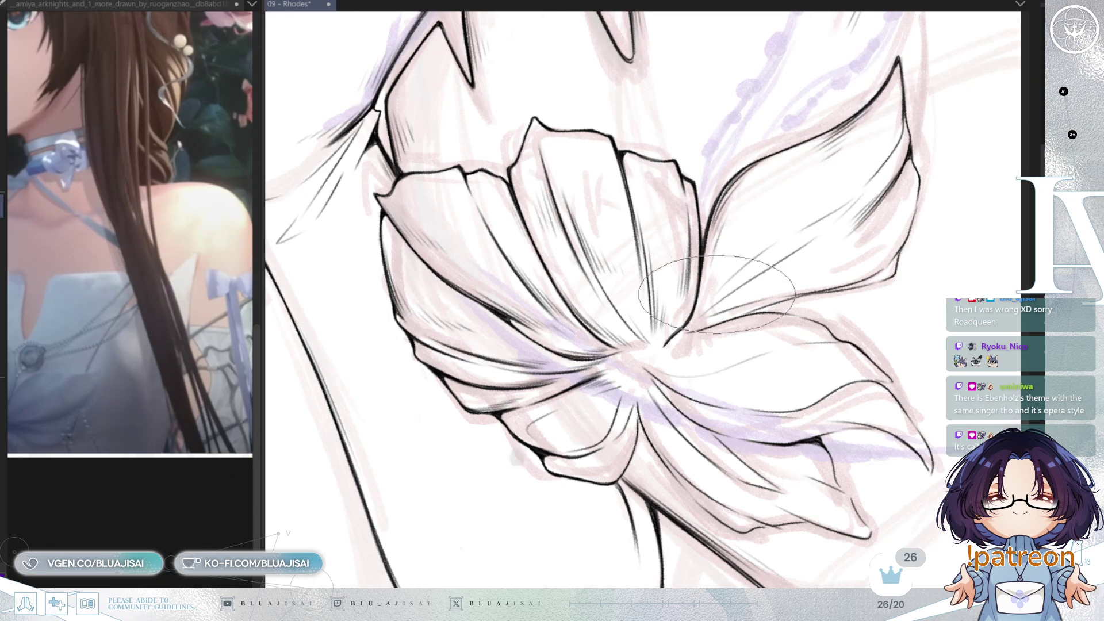
pyautogui.press('Delete')
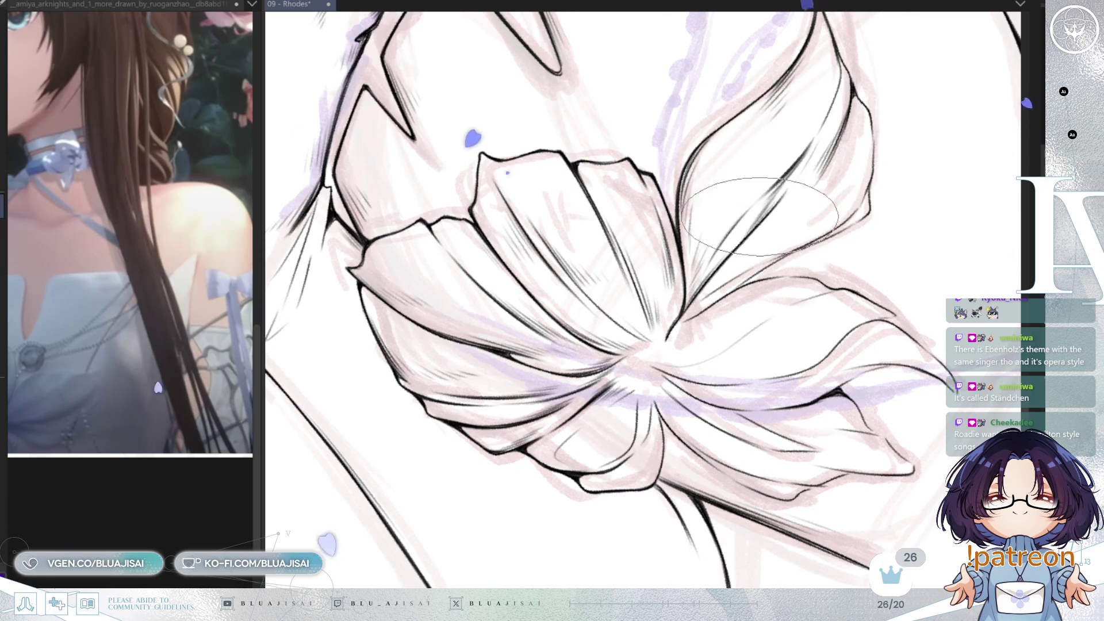
pyautogui.scroll(2, 724, 306)
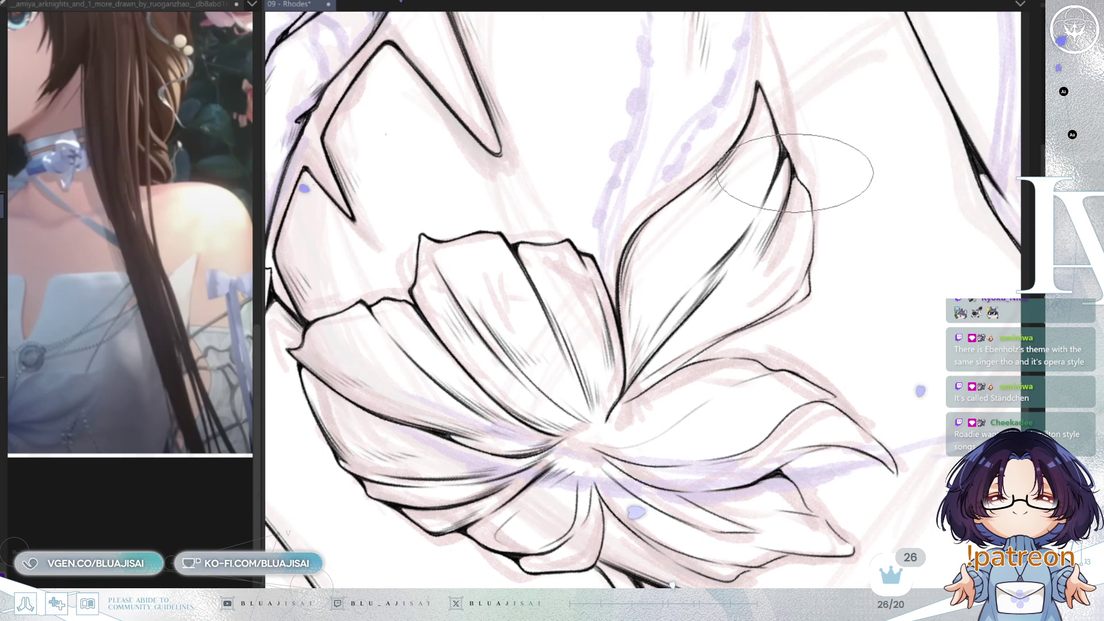
pyautogui.press('m')
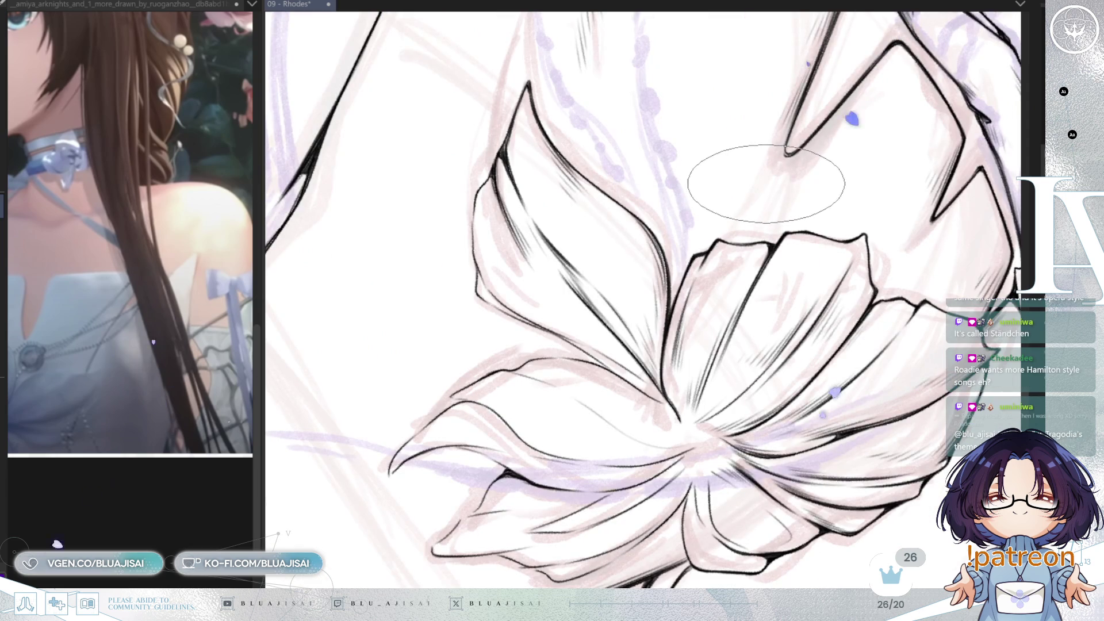
pyautogui.press('End')
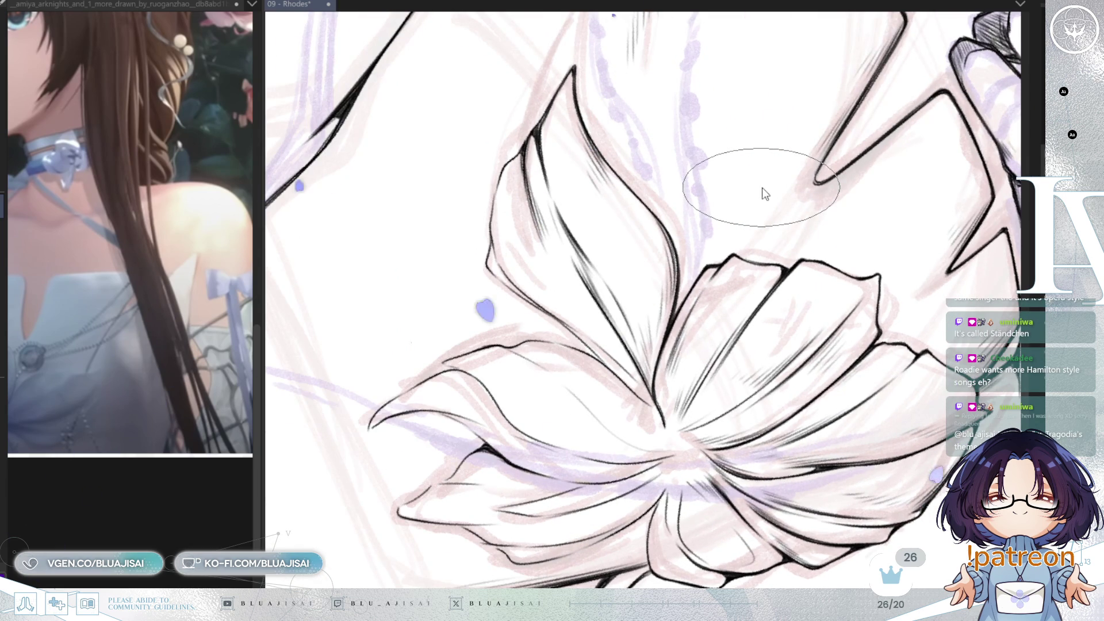
pyautogui.hotkey('ctrl', 's')
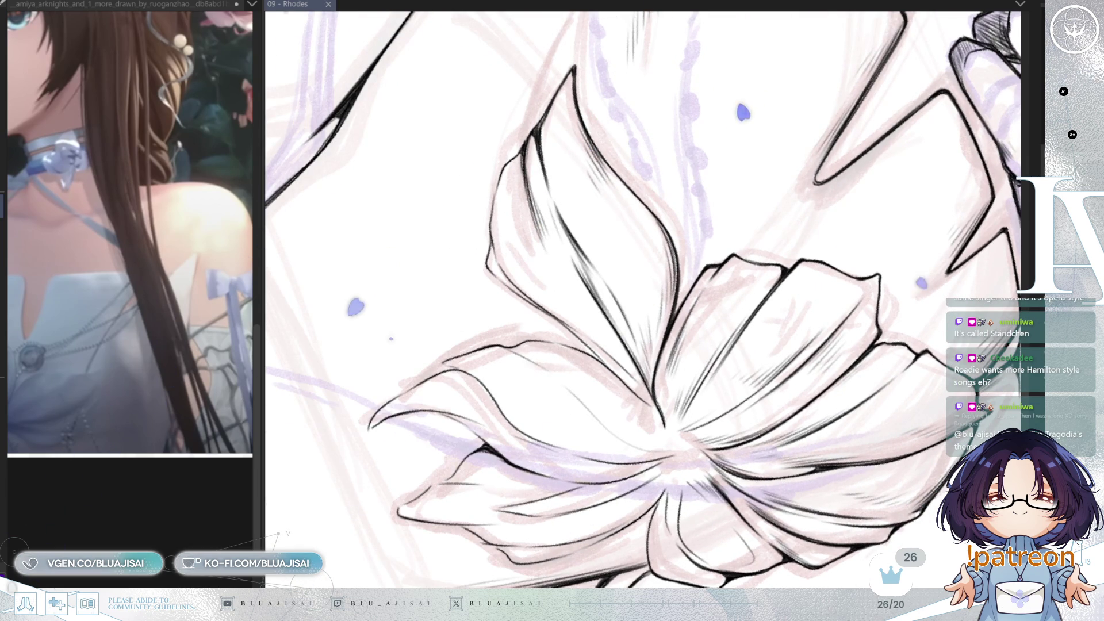